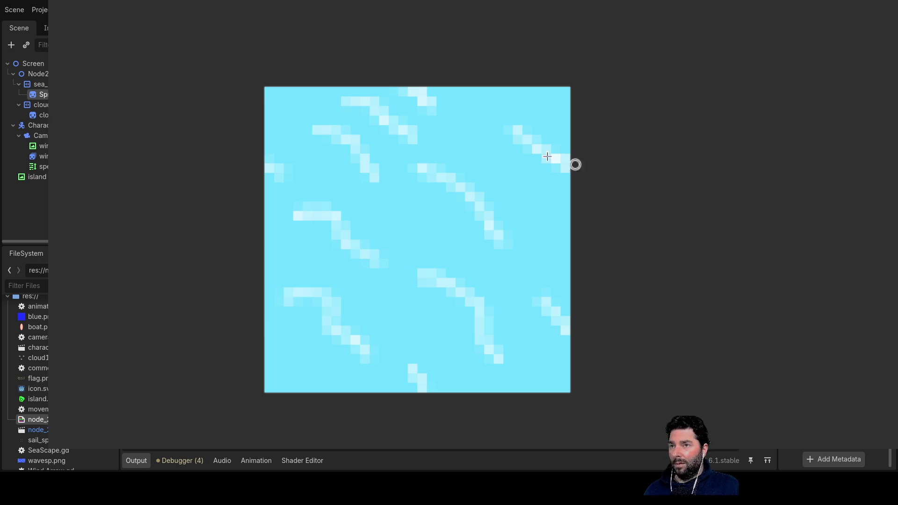
# - Paint light diagonal streaks on the water, redoing the left-edge streak slightly lower
pyautogui.moveTo(459, 141); pyautogui.dragTo(528, 197)
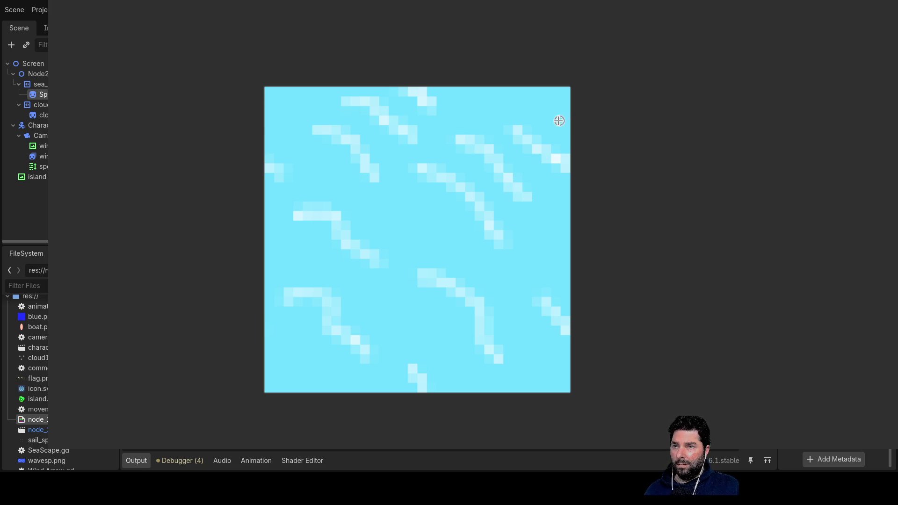
pyautogui.moveTo(536, 107); pyautogui.dragTo(568, 121)
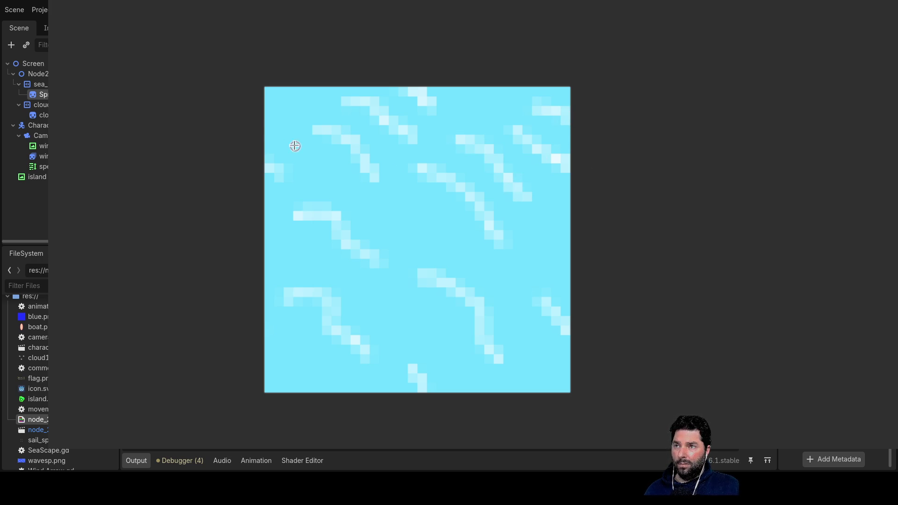
pyautogui.moveTo(274, 117); pyautogui.dragTo(288, 129)
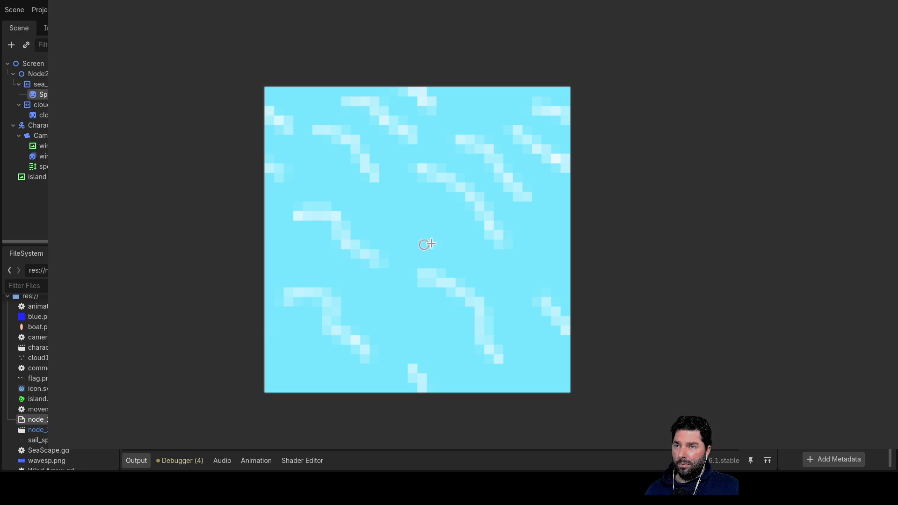
pyautogui.hotkey('ctrl', 'z')
pyautogui.moveTo(263, 124); pyautogui.dragTo(283, 141)
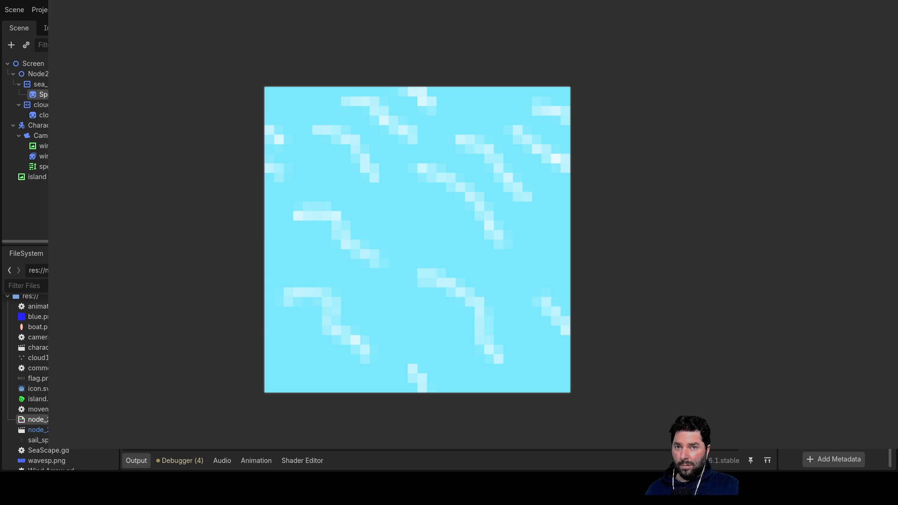
# - Toggle undo and redo to compare the most recent streaks, keeping them restored
pyautogui.hotkey('ctrl', 'z')
pyautogui.hotkey('ctrl', 'shift', 'z')
pyautogui.hotkey('ctrl', 'z')
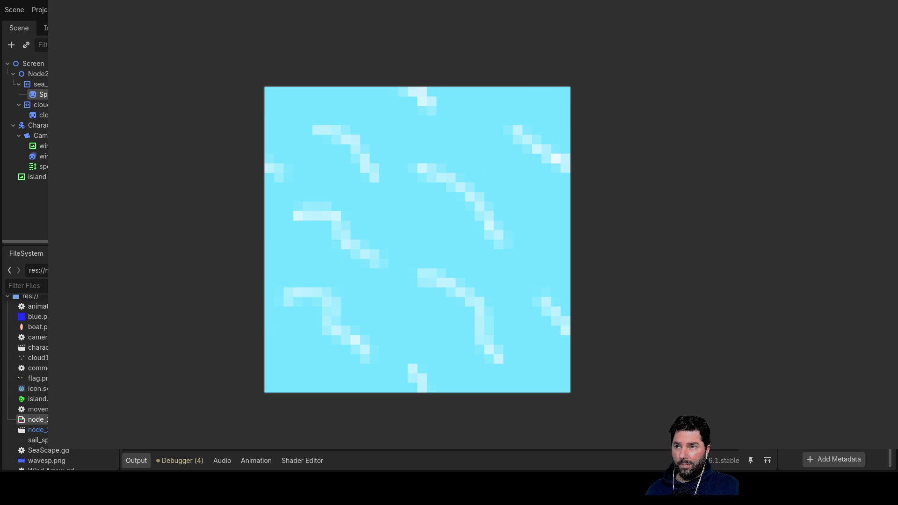
pyautogui.hotkey('ctrl', 'shift', 'z')
pyautogui.hotkey('ctrl', 'z')
pyautogui.hotkey('ctrl', 'shift', 'z')
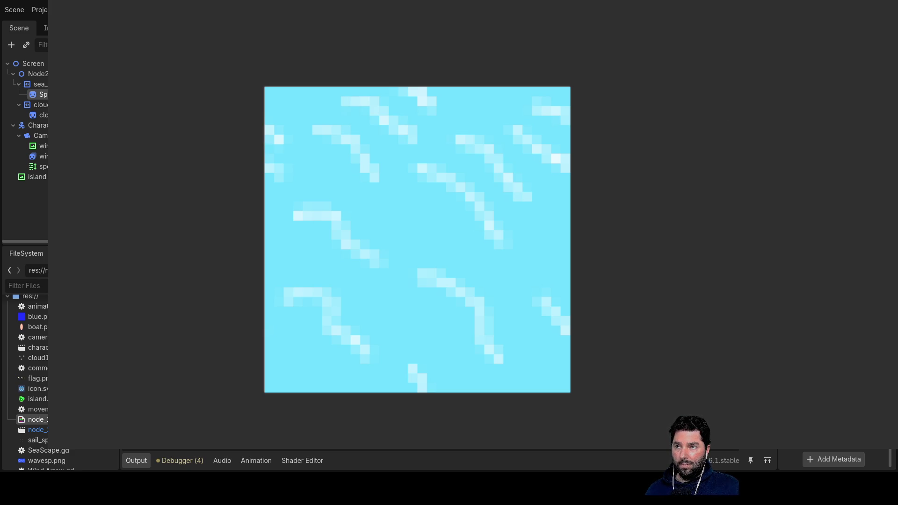
pyautogui.hotkey('ctrl', 'z')
pyautogui.hotkey('ctrl', 'shift', 'z')
# - Add light streaks near the top, lower right, middle, and both edges of the texture
pyautogui.moveTo(466, 89); pyautogui.dragTo(491, 100)
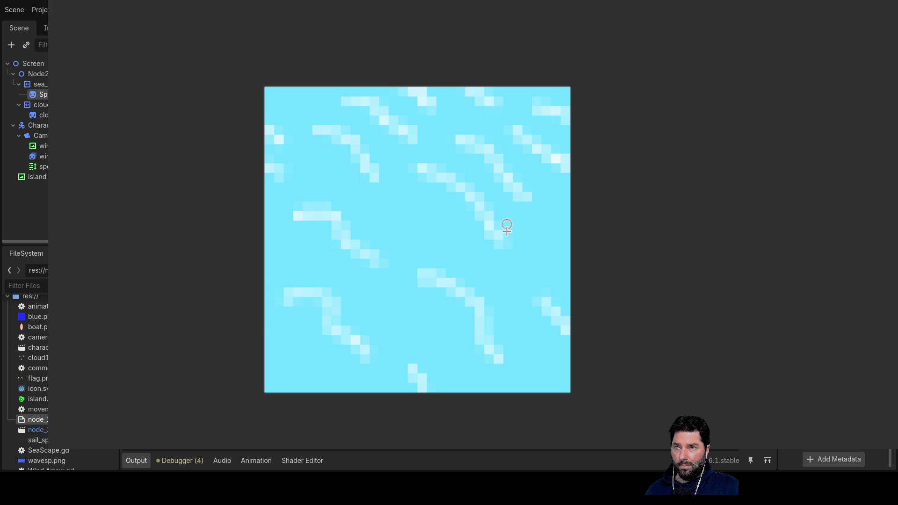
pyautogui.moveTo(500, 388); pyautogui.dragTo(477, 363)
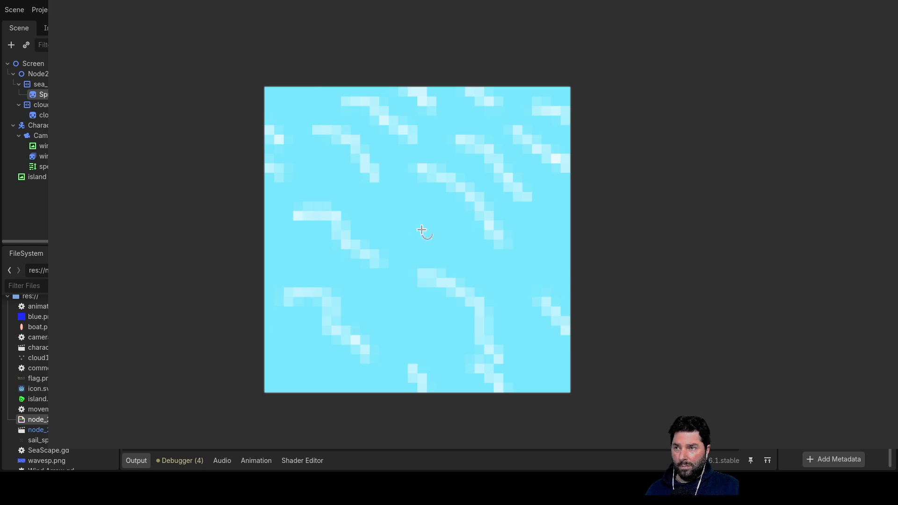
pyautogui.moveTo(317, 174)
pyautogui.mouseDown()
pyautogui.moveTo(495, 271)
pyautogui.moveTo(514, 294)
pyautogui.mouseUp()
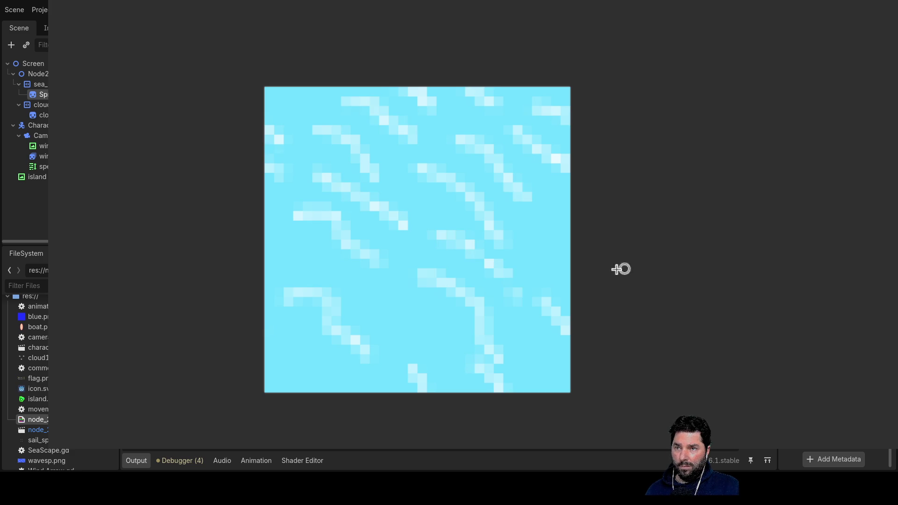
pyautogui.moveTo(556, 264); pyautogui.dragTo(568, 275)
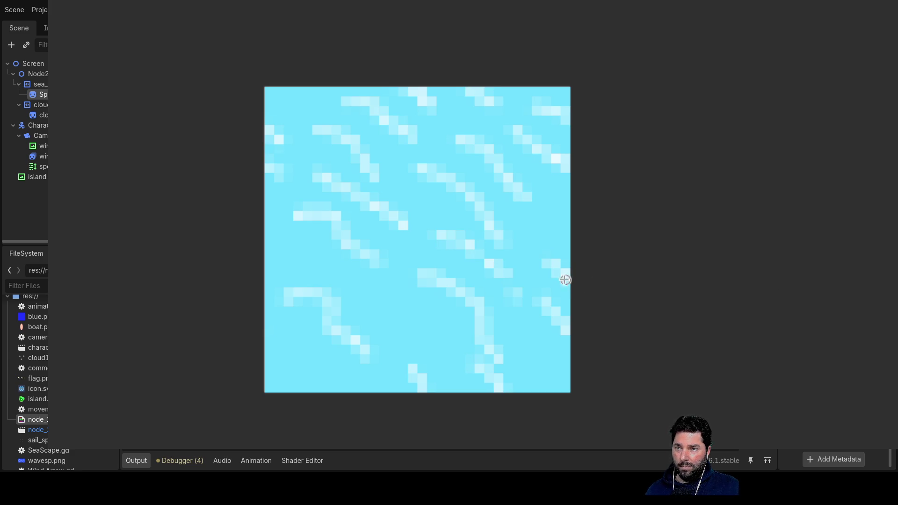
pyautogui.click(421, 279)
pyautogui.moveTo(270, 265); pyautogui.dragTo(294, 279)
pyautogui.click(294, 279)
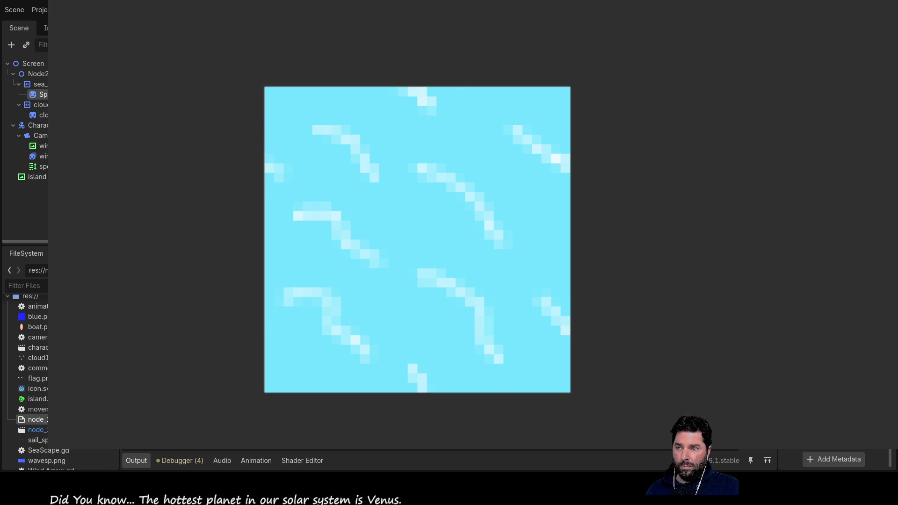
# - Paint three more light diagonal streaks across the middle and lower-left water
pyautogui.moveTo(343, 266)
pyautogui.mouseDown()
pyautogui.moveTo(404, 301)
pyautogui.moveTo(417, 323)
pyautogui.mouseUp()
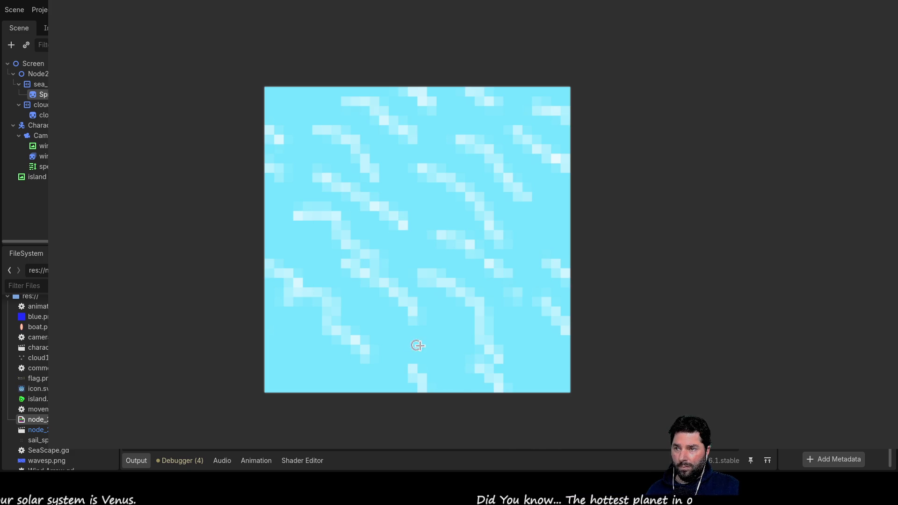
pyautogui.moveTo(411, 344); pyautogui.dragTo(450, 367)
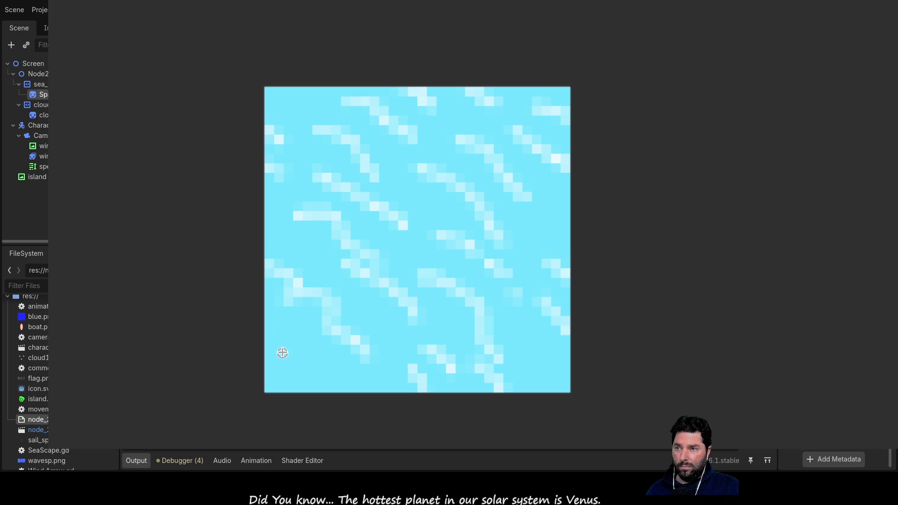
pyautogui.moveTo(283, 344); pyautogui.dragTo(331, 377)
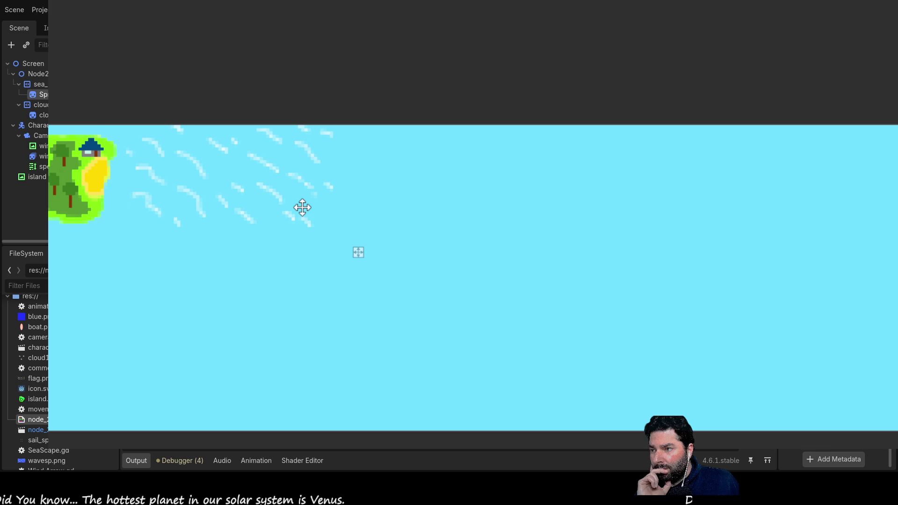
# - Select the wave-streak sprite on the sea, pan for more sea, and frame it
pyautogui.click(299, 207)
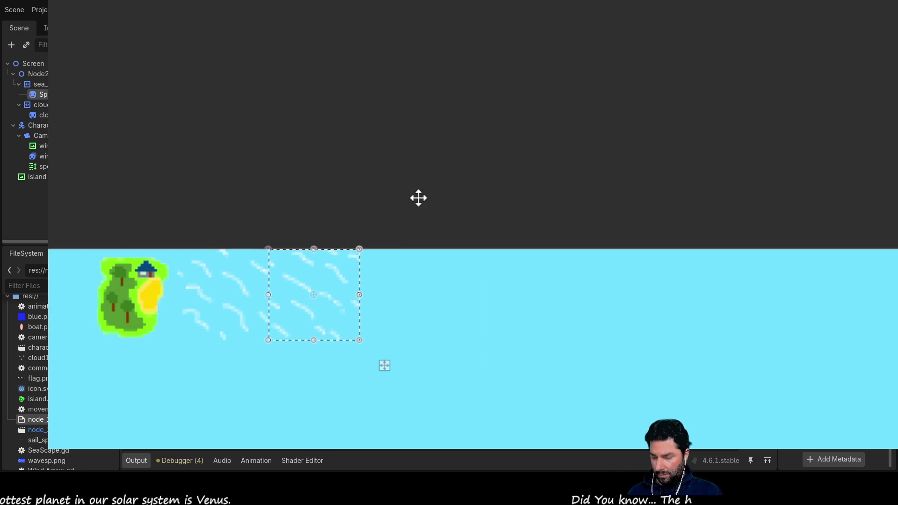
pyautogui.moveTo(425, 166)
pyautogui.mouseDown()
pyautogui.moveTo(588, 30)
pyautogui.moveTo(478, 31)
pyautogui.mouseUp()
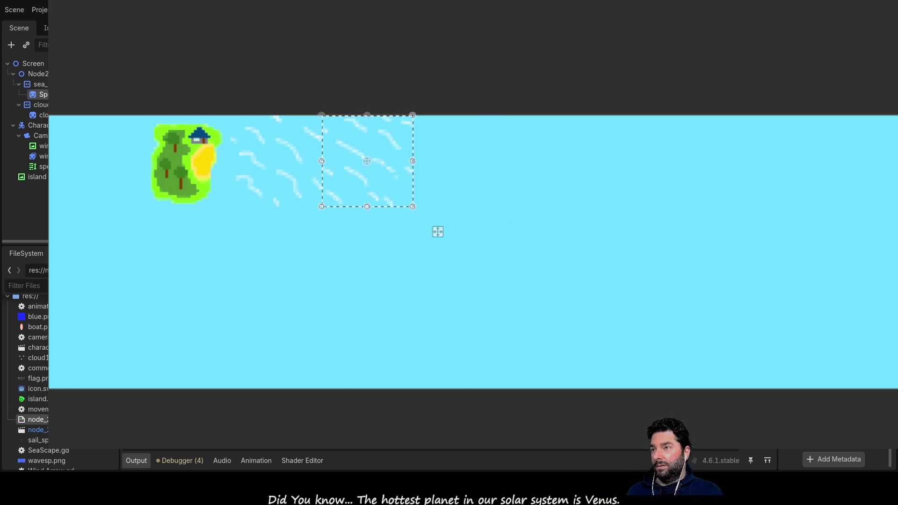
pyautogui.hotkey('shift', 'f')
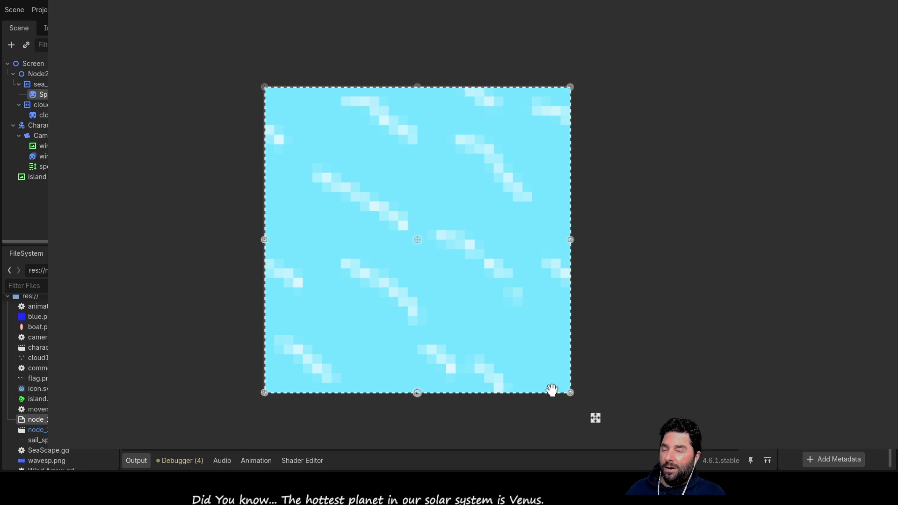
# - Zoom out to check the wave sprite beside the island, then re-frame it
pyautogui.hotkey('ctrl', '0')
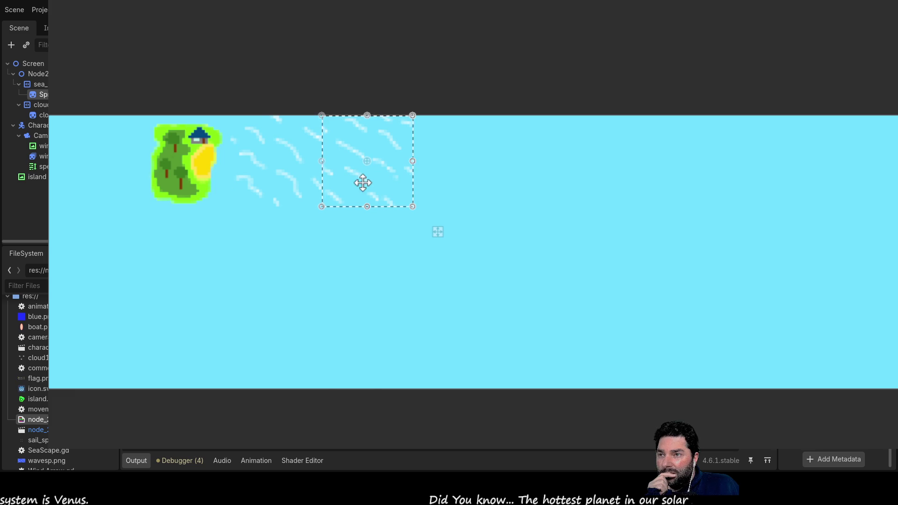
pyautogui.press('f')
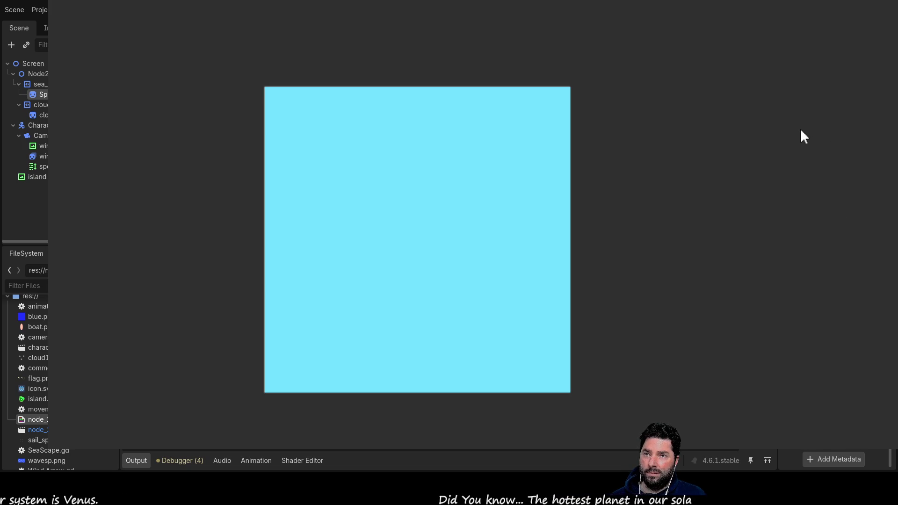
# - Paint two horizontal brown strips across the cyan canvas
pyautogui.scroll(5, 277, 232)
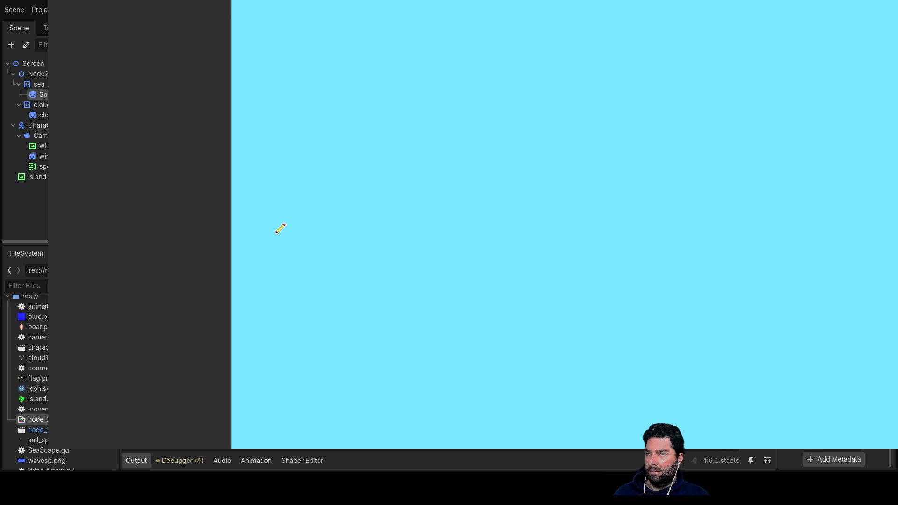
pyautogui.moveTo(251, 185); pyautogui.dragTo(664, 185)
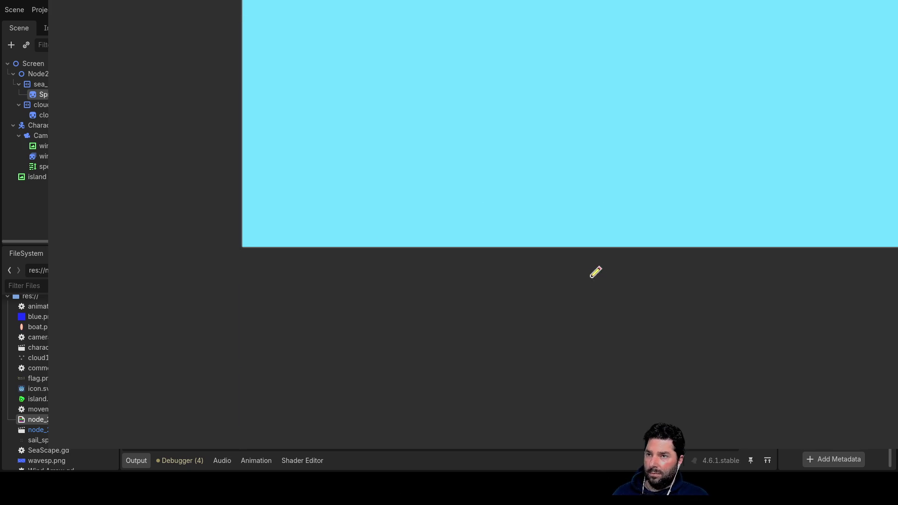
pyautogui.scroll(-5, 561, 295)
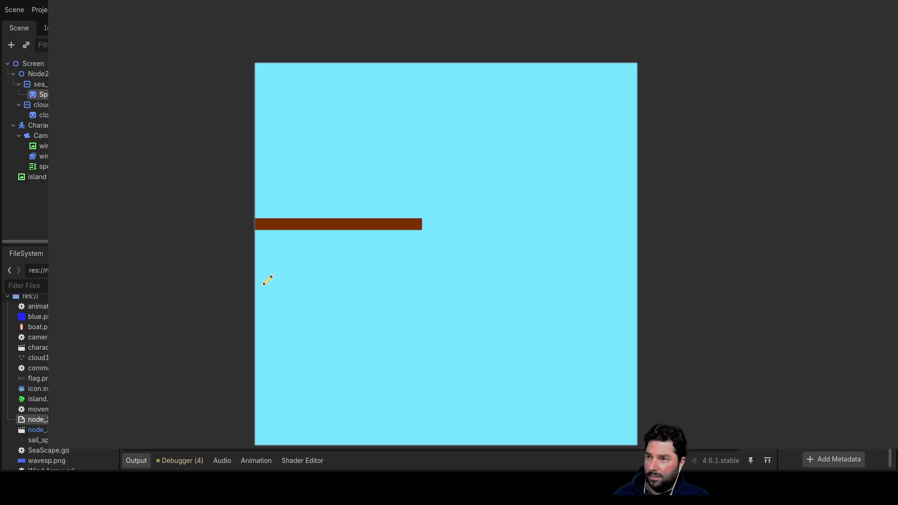
pyautogui.moveTo(260, 292)
pyautogui.mouseDown()
pyautogui.moveTo(422, 284)
pyautogui.moveTo(419, 294)
pyautogui.mouseUp()
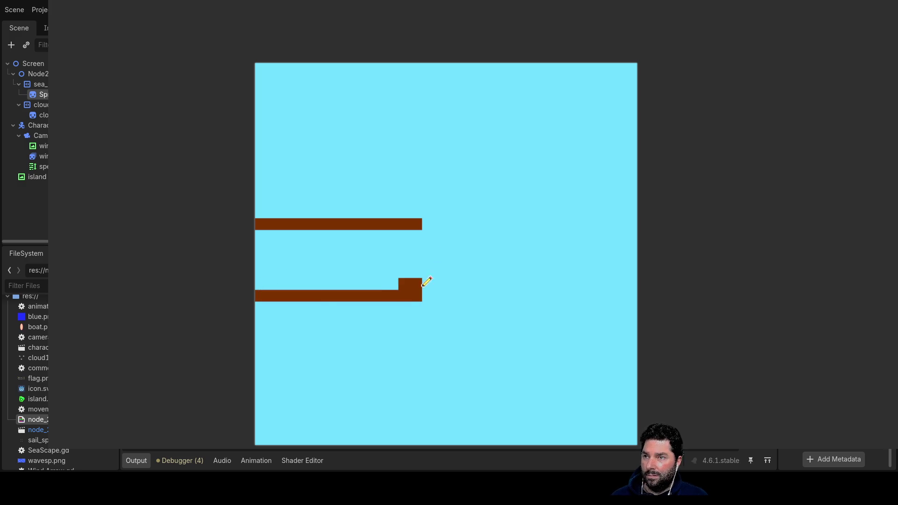
# - Build brown columns up from the strips and add orange tiles at the right wall's ends
pyautogui.moveTo(401, 219)
pyautogui.mouseDown()
pyautogui.moveTo(409, 136)
pyautogui.moveTo(394, 206)
pyautogui.moveTo(407, 193)
pyautogui.mouseUp()
pyautogui.moveTo(410, 141)
pyautogui.mouseDown()
pyautogui.moveTo(409, 124)
pyautogui.moveTo(457, 126)
pyautogui.moveTo(511, 146)
pyautogui.moveTo(499, 365)
pyautogui.moveTo(515, 395)
pyautogui.mouseUp()
pyautogui.moveTo(432, 249); pyautogui.dragTo(390, 124)
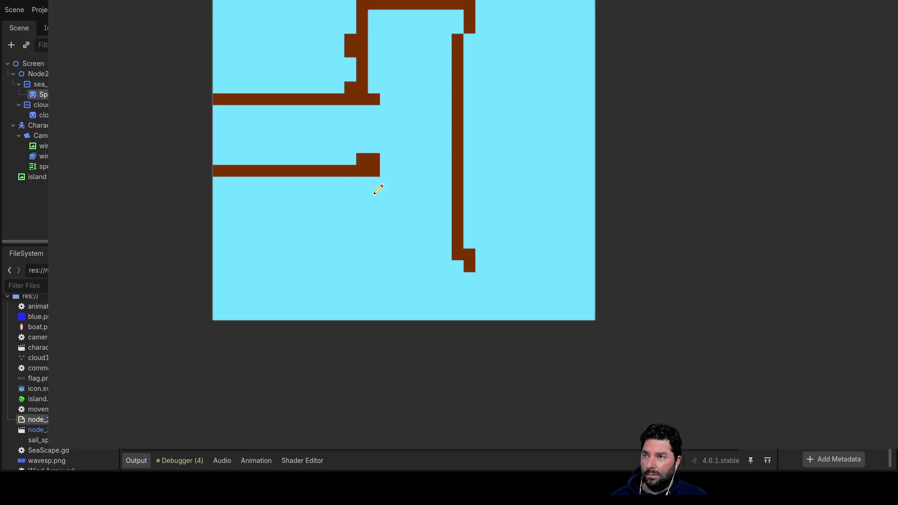
pyautogui.moveTo(469, 272)
pyautogui.mouseDown()
pyautogui.moveTo(474, 278)
pyautogui.moveTo(451, 290)
pyautogui.moveTo(363, 280)
pyautogui.moveTo(360, 164)
pyautogui.mouseUp()
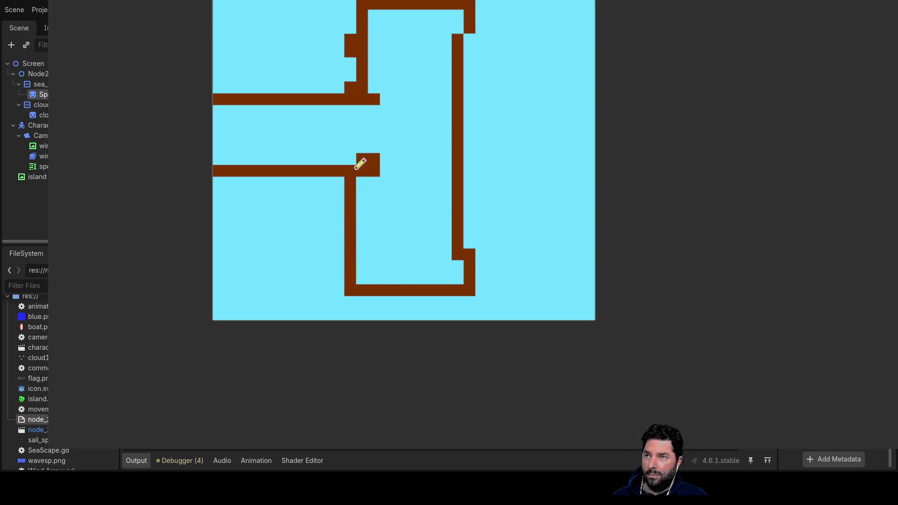
pyautogui.moveTo(358, 91); pyautogui.dragTo(356, 3)
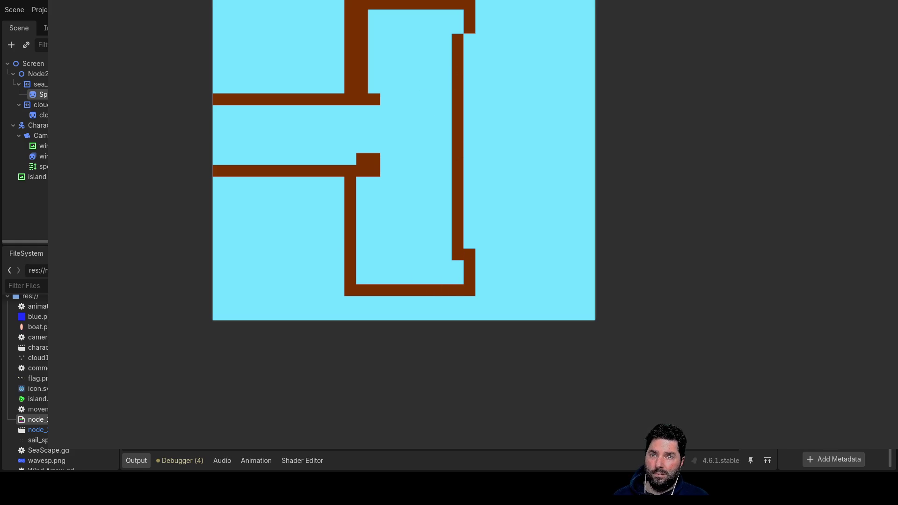
pyautogui.click(452, 21)
pyautogui.moveTo(462, 255)
pyautogui.mouseDown()
pyautogui.moveTo(455, 262)
pyautogui.moveTo(463, 273)
pyautogui.mouseUp()
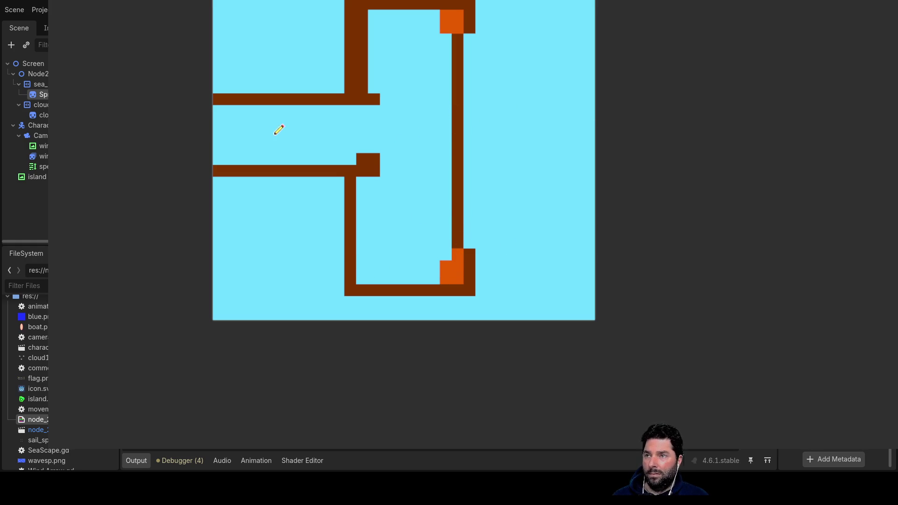
# - Paint a row of orange plank columns between the brown strips
pyautogui.moveTo(219, 107); pyautogui.dragTo(219, 159)
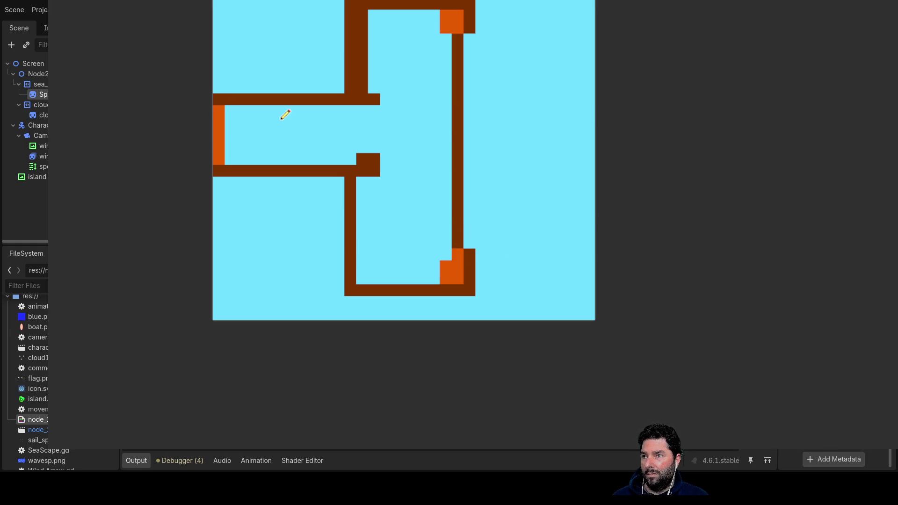
pyautogui.moveTo(246, 108); pyautogui.dragTo(245, 152)
pyautogui.moveTo(269, 108); pyautogui.dragTo(268, 157)
pyautogui.moveTo(296, 106); pyautogui.dragTo(296, 153)
pyautogui.moveTo(317, 112); pyautogui.dragTo(319, 147)
pyautogui.moveTo(338, 108); pyautogui.dragTo(335, 150)
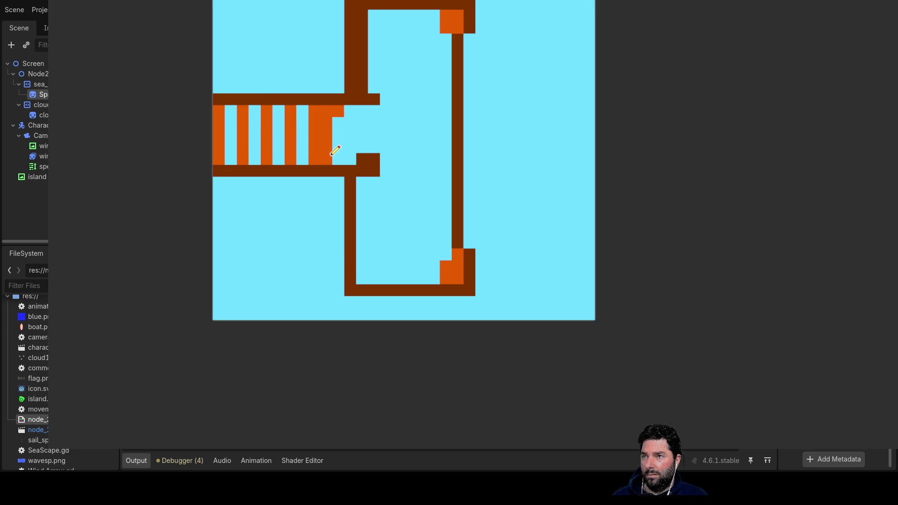
pyautogui.moveTo(345, 114)
pyautogui.mouseDown()
pyautogui.moveTo(338, 170)
pyautogui.moveTo(353, 110)
pyautogui.moveTo(355, 153)
pyautogui.mouseUp()
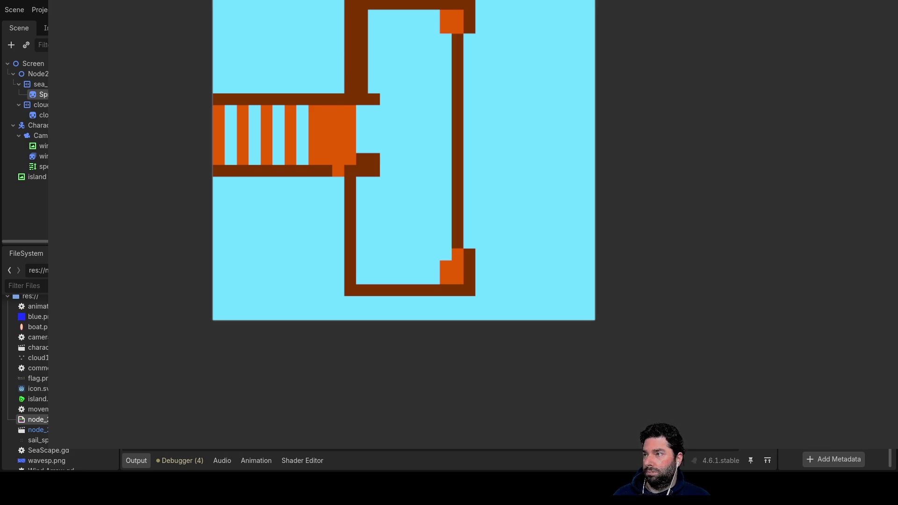
# - Fill the light gap columns between the planks with brown
pyautogui.moveTo(232, 162)
pyautogui.mouseDown()
pyautogui.moveTo(231, 126)
pyautogui.moveTo(253, 129)
pyautogui.moveTo(256, 108)
pyautogui.mouseUp()
pyautogui.click(279, 159)
pyautogui.moveTo(279, 147); pyautogui.dragTo(276, 110)
pyautogui.moveTo(307, 158); pyautogui.dragTo(310, 121)
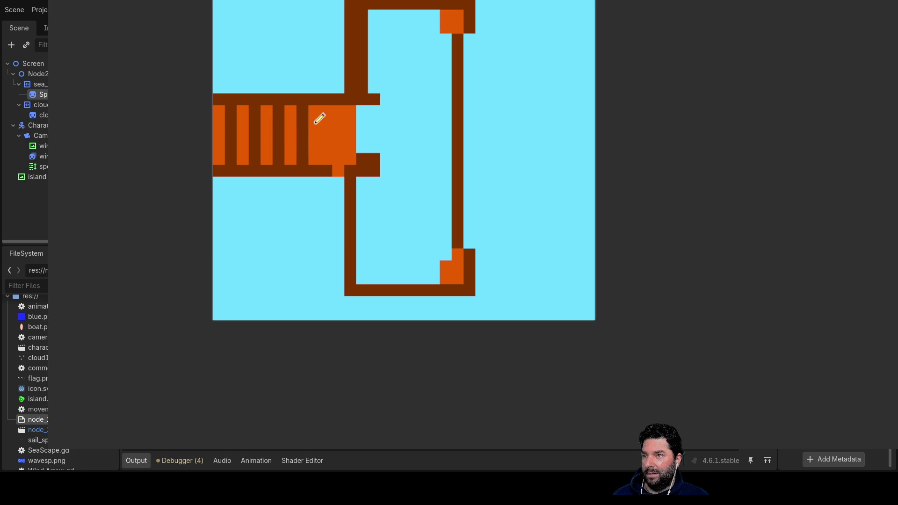
pyautogui.moveTo(325, 158); pyautogui.dragTo(329, 110)
pyautogui.click(337, 170)
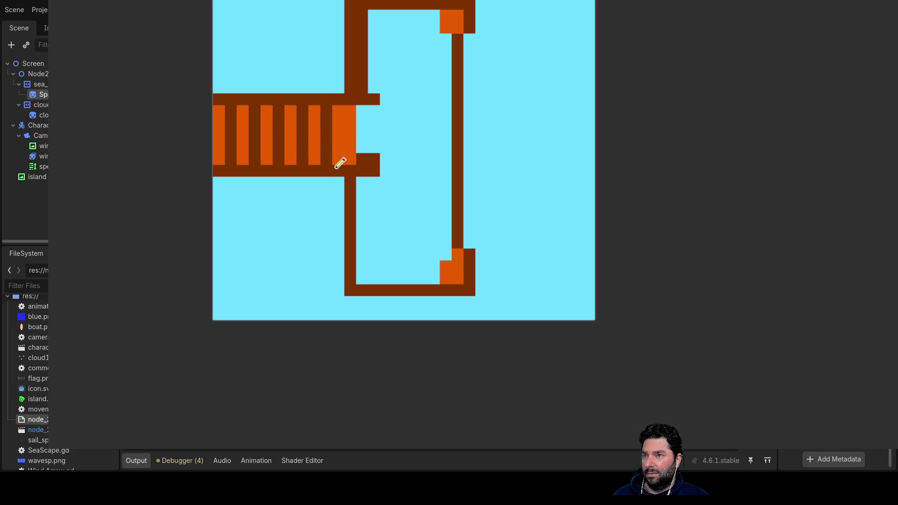
pyautogui.moveTo(355, 151)
pyautogui.mouseDown()
pyautogui.moveTo(355, 106)
pyautogui.moveTo(374, 149)
pyautogui.mouseUp()
# - Paint a brown column down the dock and try an orange plank, repainting it dark brown
pyautogui.moveTo(385, 1); pyautogui.dragTo(396, 277)
pyautogui.moveTo(367, 176); pyautogui.dragTo(376, 283)
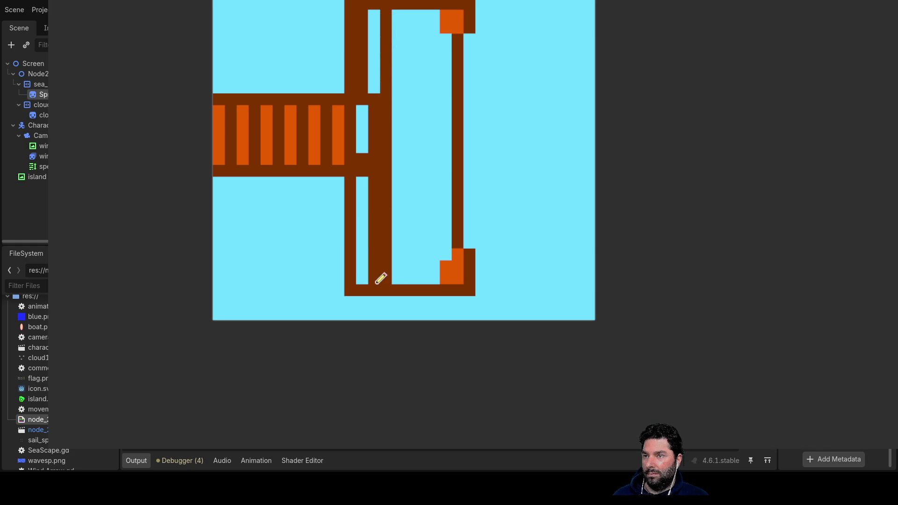
pyautogui.moveTo(381, 93); pyautogui.dragTo(368, 17)
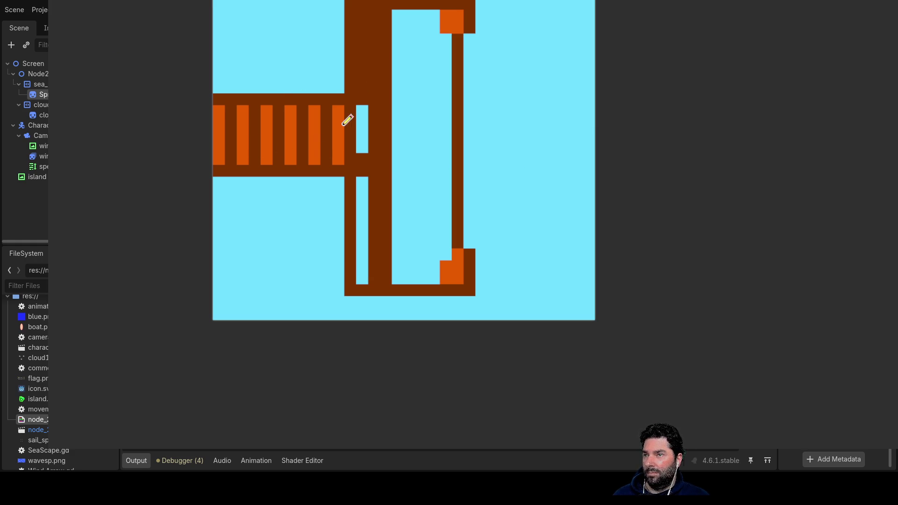
pyautogui.moveTo(364, 151); pyautogui.dragTo(368, 12)
pyautogui.moveTo(367, 140)
pyautogui.mouseDown()
pyautogui.moveTo(371, 267)
pyautogui.moveTo(367, 261)
pyautogui.moveTo(386, 230)
pyautogui.moveTo(379, 266)
pyautogui.moveTo(384, 15)
pyautogui.moveTo(369, 69)
pyautogui.moveTo(364, 265)
pyautogui.mouseUp()
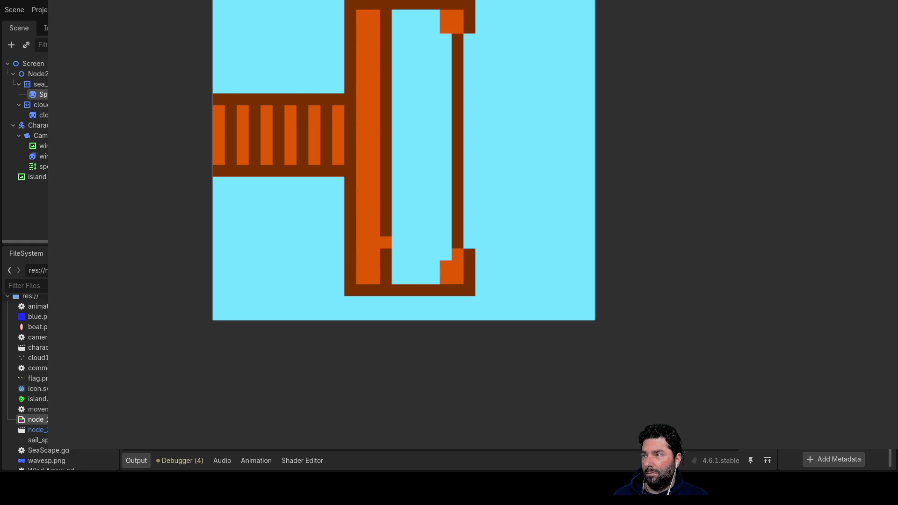
pyautogui.moveTo(380, 6)
pyautogui.mouseDown()
pyautogui.moveTo(369, 139)
pyautogui.moveTo(375, 107)
pyautogui.moveTo(376, 271)
pyautogui.mouseUp()
# - Paint a continuous orange plank down the dock and break planks with brown seams
pyautogui.moveTo(363, 164); pyautogui.dragTo(363, 91)
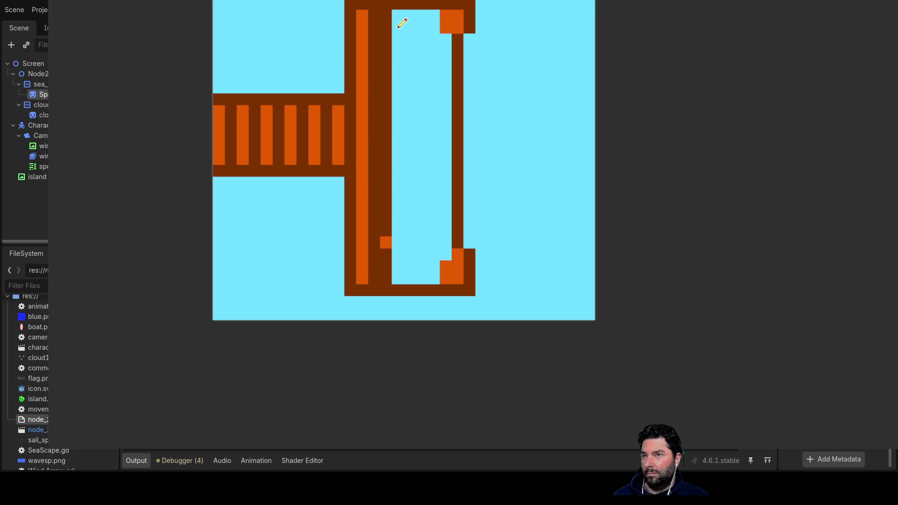
pyautogui.moveTo(391, 9)
pyautogui.mouseDown()
pyautogui.moveTo(395, 273)
pyautogui.moveTo(404, 12)
pyautogui.mouseUp()
pyautogui.moveTo(386, 151); pyautogui.dragTo(388, 217)
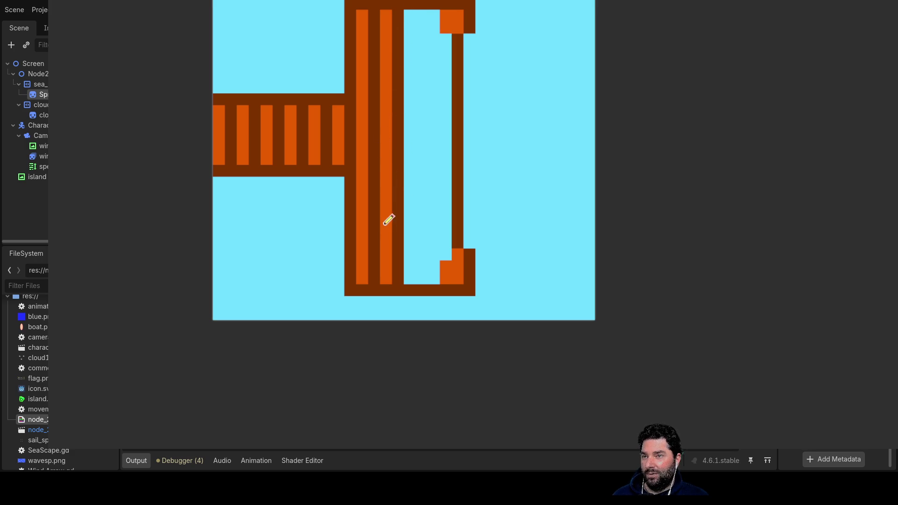
pyautogui.click(363, 190)
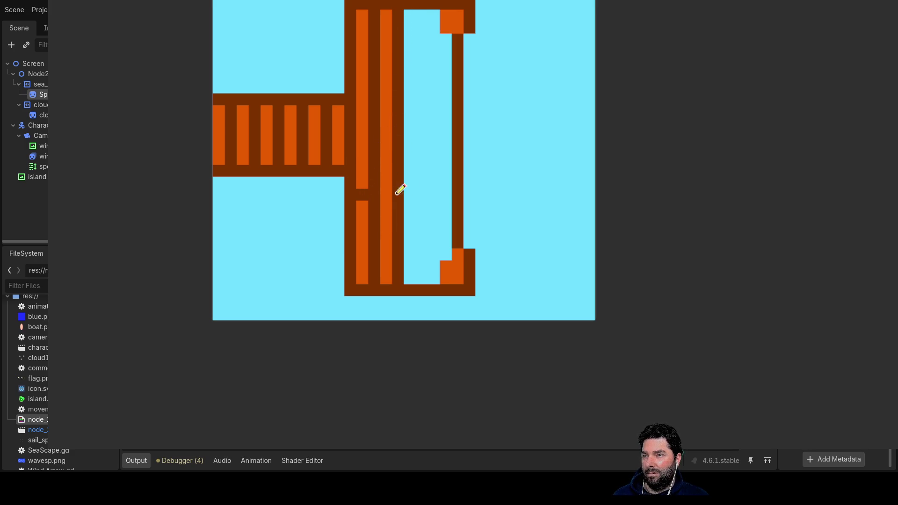
pyautogui.click(385, 123)
pyautogui.click(361, 51)
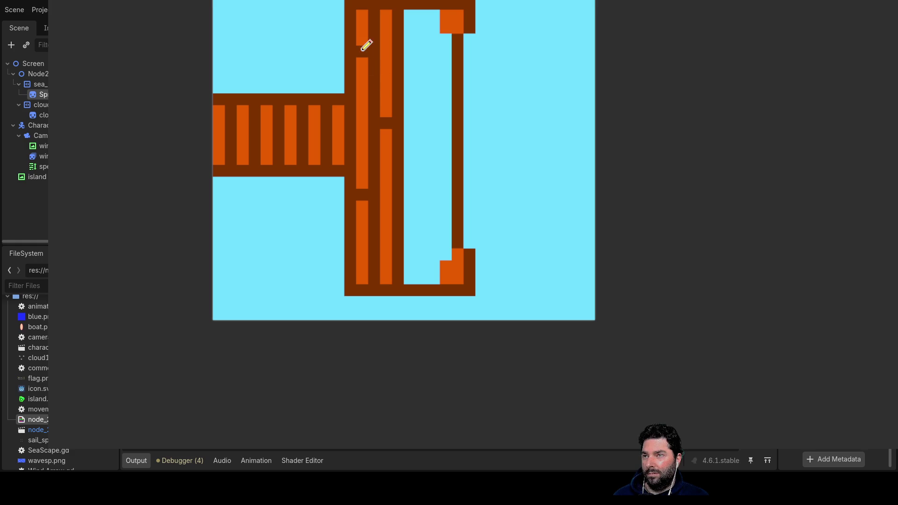
# - Add a long orange plank from the top and paint the adjacent light-blue column dark brown
pyautogui.moveTo(419, 13); pyautogui.dragTo(422, 73)
pyautogui.click(412, 18)
pyautogui.moveTo(415, 12)
pyautogui.mouseDown()
pyautogui.moveTo(421, 271)
pyautogui.moveTo(414, 156)
pyautogui.mouseUp()
pyautogui.moveTo(429, 229); pyautogui.dragTo(428, 15)
pyautogui.scroll(4, 435, 155)
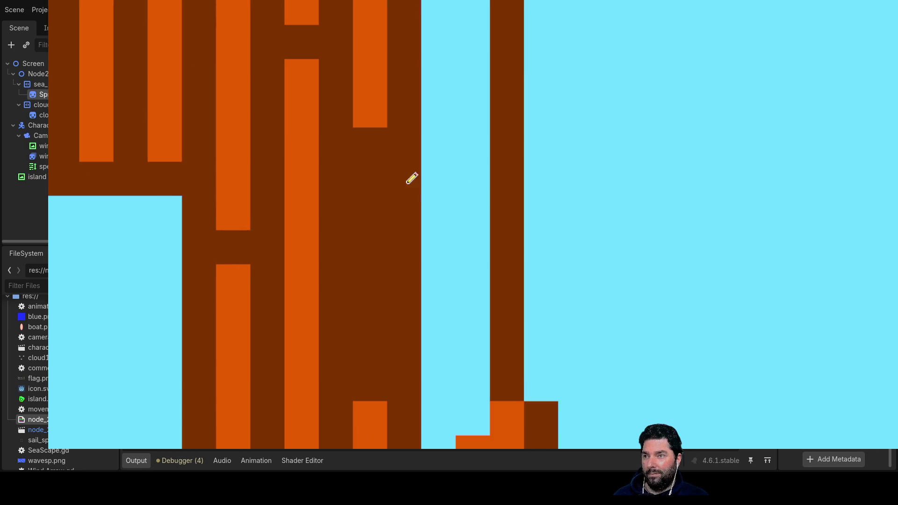
# - Extend the orange plank further down the dock and turn one orange cell dark brown
pyautogui.click(372, 142)
pyautogui.moveTo(376, 163); pyautogui.dragTo(389, 367)
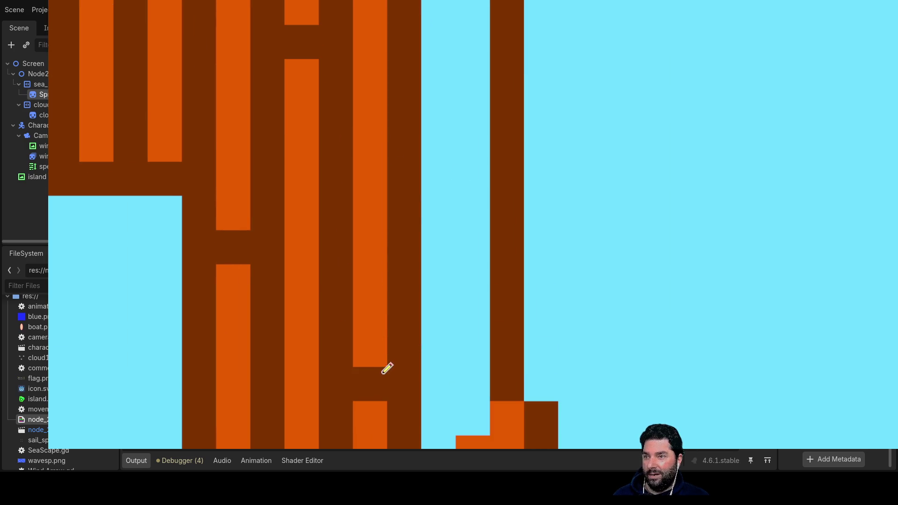
pyautogui.hscroll(3, 281, 262)
pyautogui.scroll(1, 281, 262)
pyautogui.scroll(-1, 303, 256)
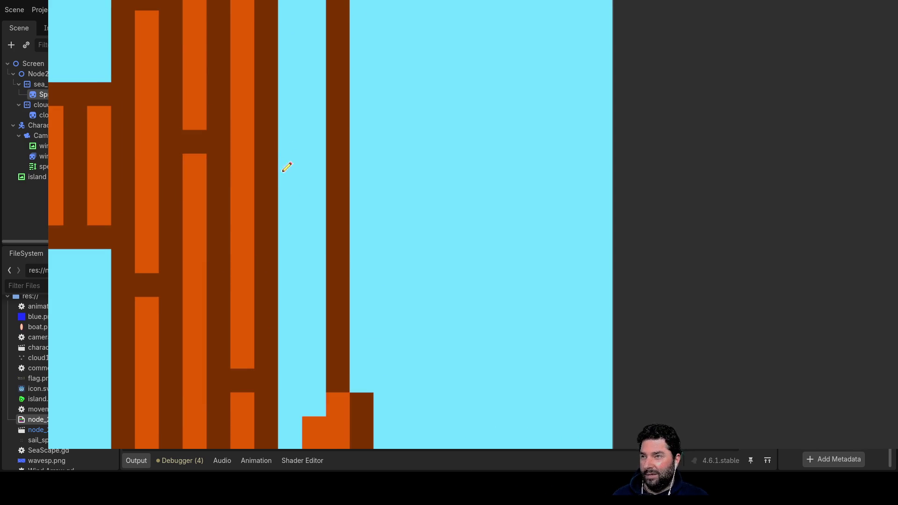
pyautogui.scroll(2, 288, 148)
pyautogui.hscroll(1, 288, 149)
pyautogui.click(226, 89)
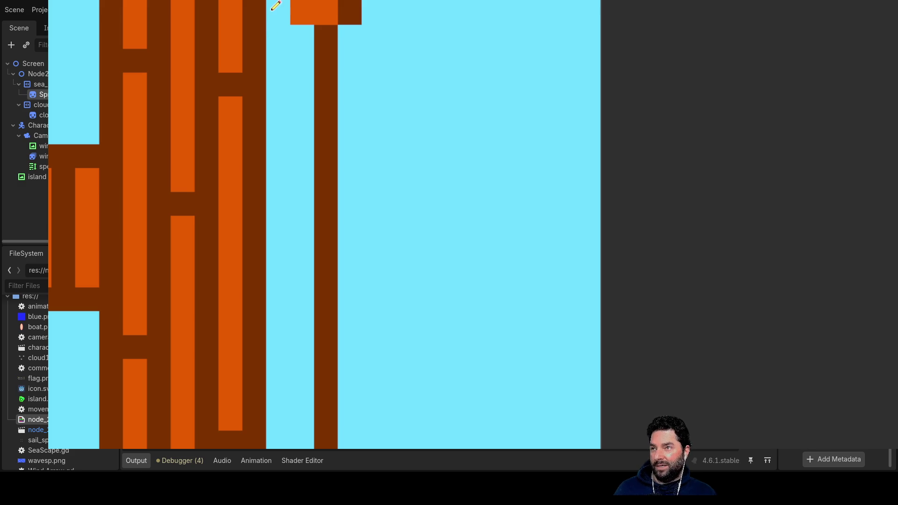
# - Paint two more orange planks, split them with dark brown seams, and add a pale peach top block
pyautogui.moveTo(278, 4)
pyautogui.mouseDown()
pyautogui.moveTo(300, 146)
pyautogui.moveTo(293, 114)
pyautogui.moveTo(287, 372)
pyautogui.moveTo(302, 442)
pyautogui.moveTo(301, 9)
pyautogui.mouseUp()
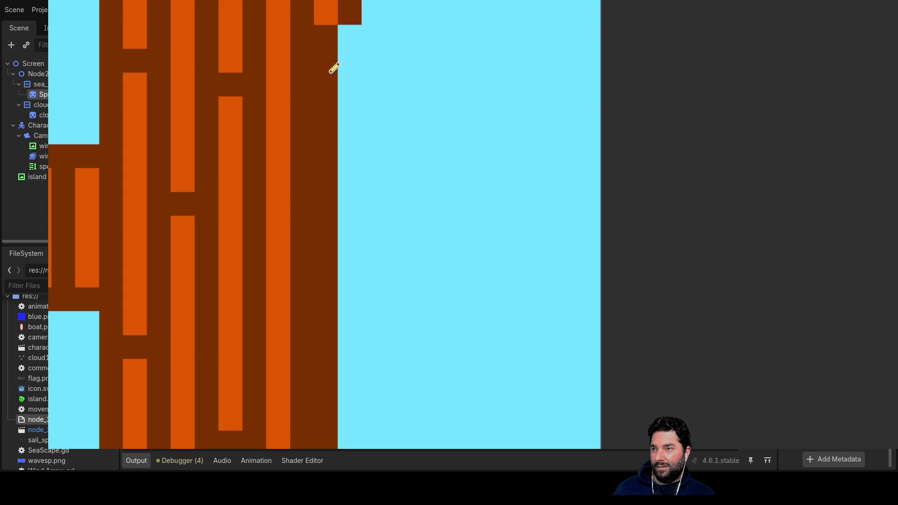
pyautogui.moveTo(334, 32)
pyautogui.mouseDown()
pyautogui.moveTo(331, 446)
pyautogui.moveTo(350, 415)
pyautogui.moveTo(360, 36)
pyautogui.mouseUp()
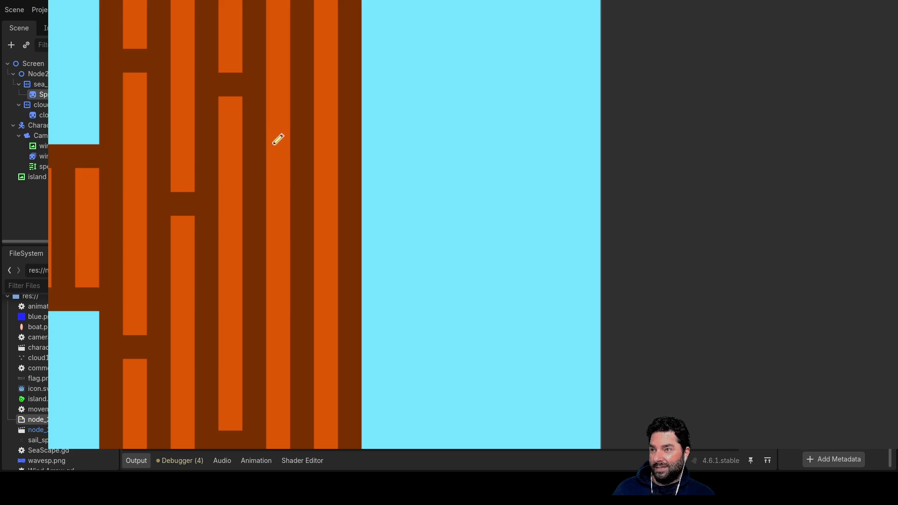
pyautogui.click(277, 156)
pyautogui.click(326, 37)
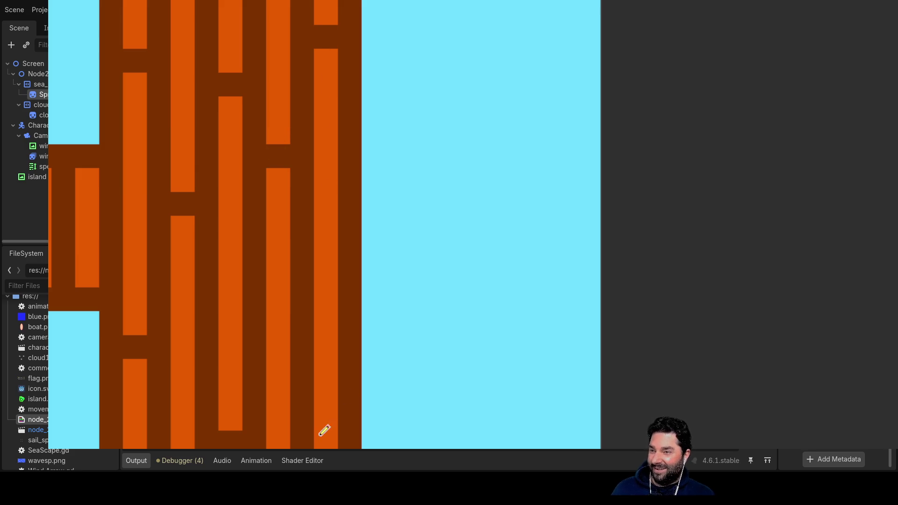
pyautogui.click(327, 346)
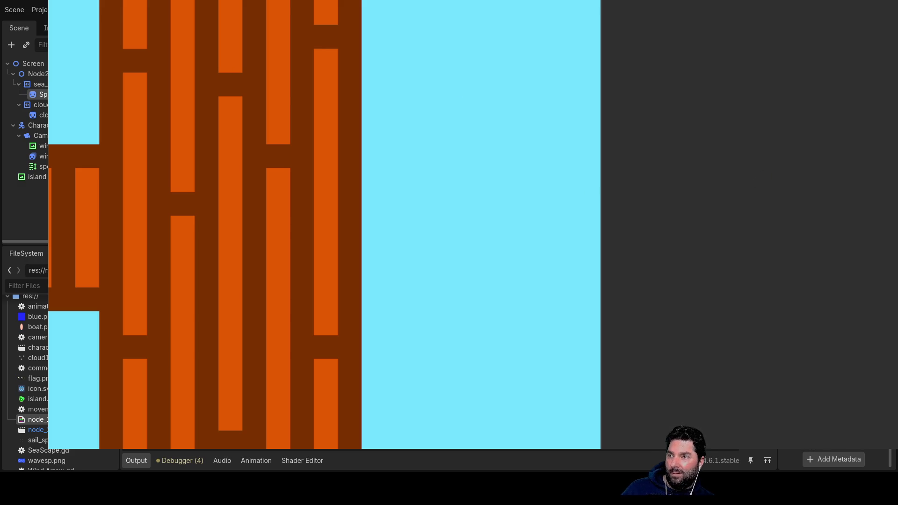
pyautogui.moveTo(327, 2)
pyautogui.mouseDown()
pyautogui.moveTo(303, 21)
pyautogui.moveTo(321, 29)
pyautogui.mouseUp()
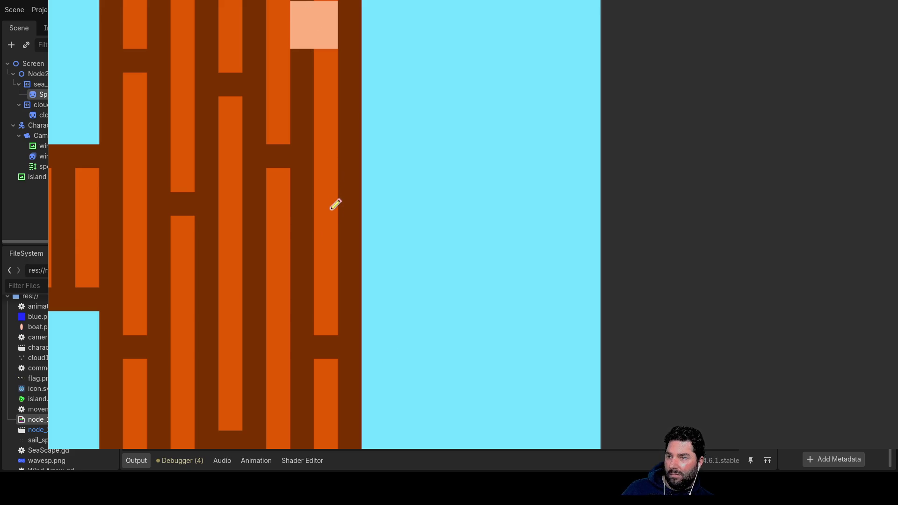
# - Try a pale peach block mid-plank, then undo both peach blocks
pyautogui.moveTo(336, 207); pyautogui.dragTo(311, 206)
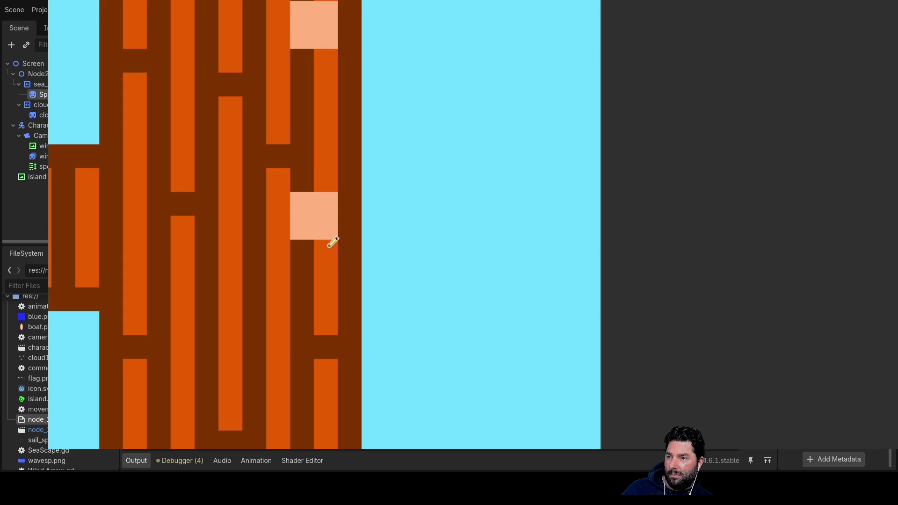
pyautogui.hotkey('ctrl', 'z')
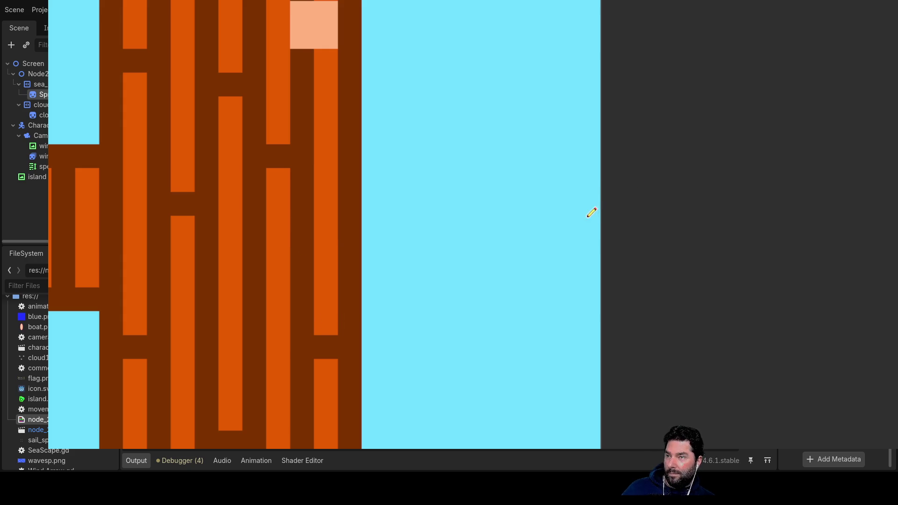
pyautogui.hotkey('ctrl', 'z')
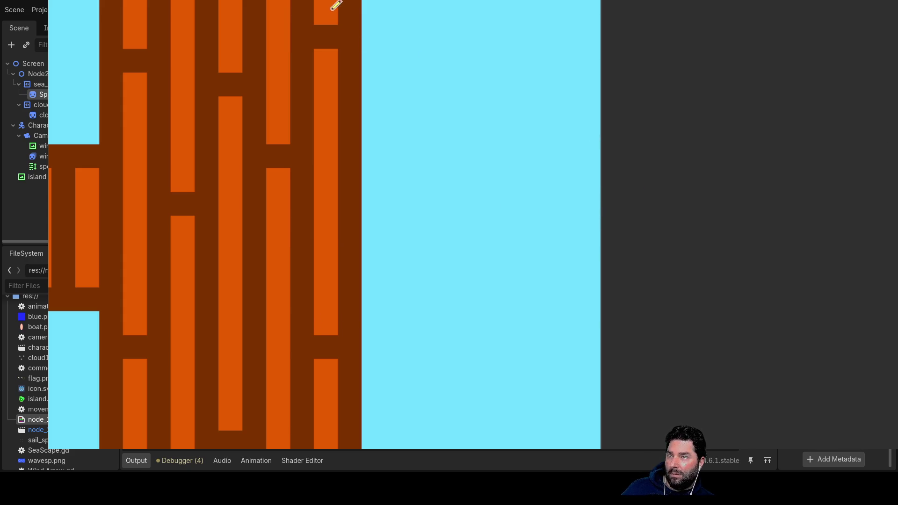
# - Paint grey tiles at the top and bottom of the right edge, darkening the top one
pyautogui.moveTo(347, 10); pyautogui.dragTo(351, 27)
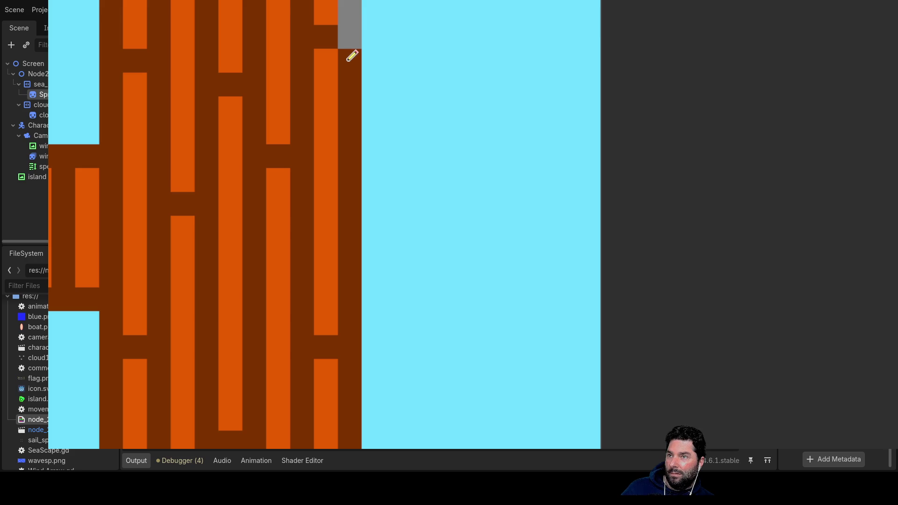
pyautogui.click(358, 446)
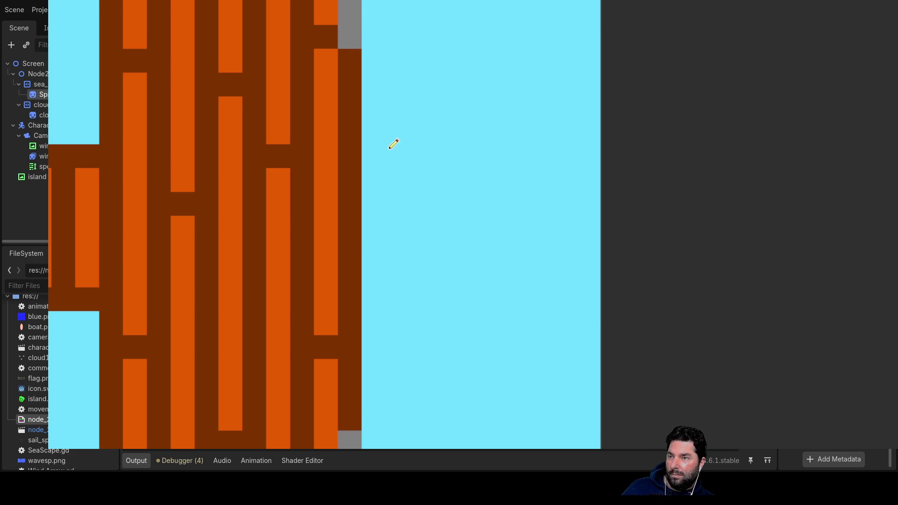
pyautogui.click(354, 10)
pyautogui.scroll(-3, 437, 301)
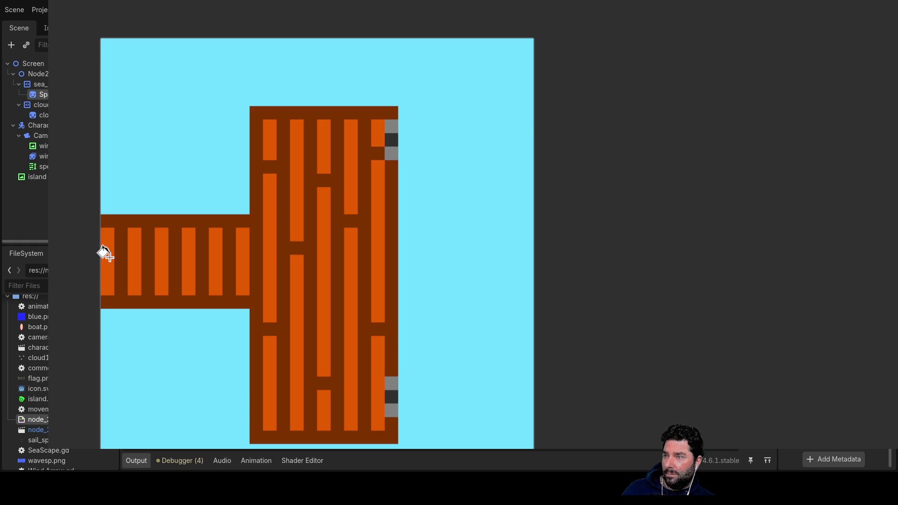
# - Zoom around the finished dock sprite, then stop the running game with F8
pyautogui.scroll(4, 105, 262)
pyautogui.scroll(-10, 111, 267)
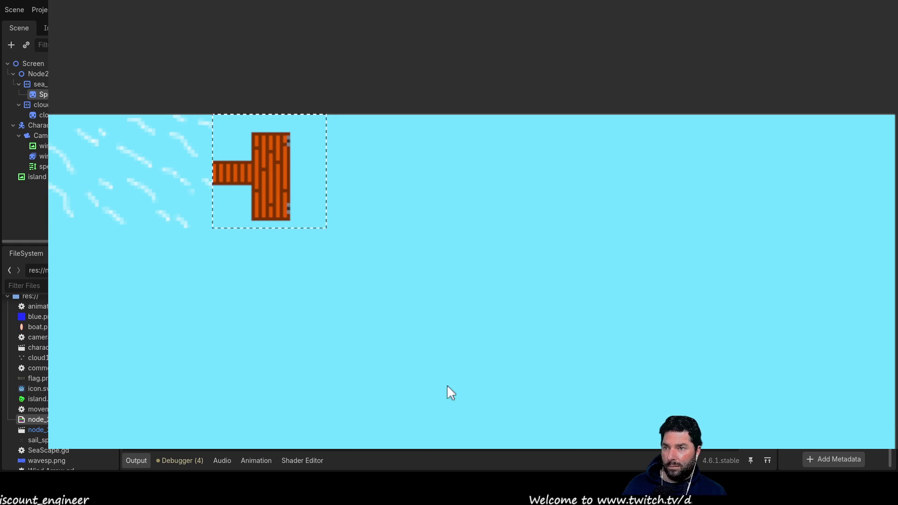
pyautogui.press('w')
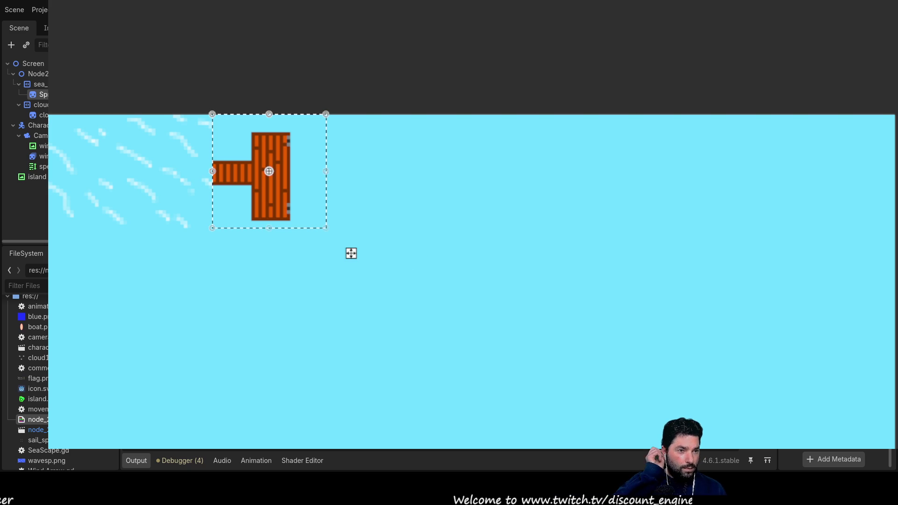
pyautogui.press('F8')
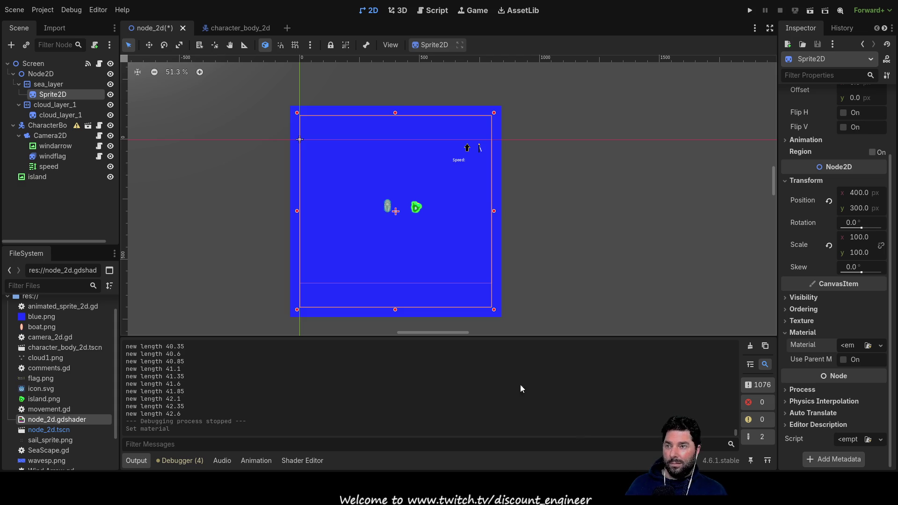
# - Select the island node in the Scene dock and delete it
pyautogui.scroll(-3, 549, 264)
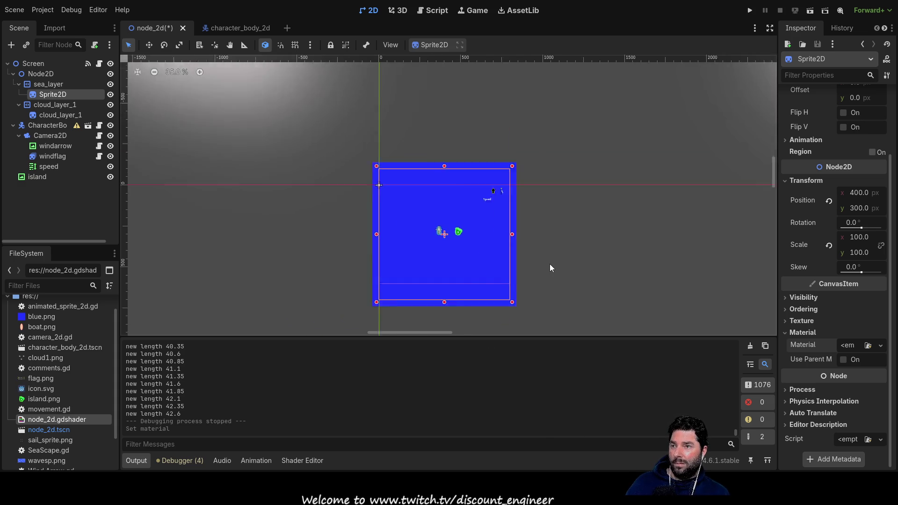
pyautogui.scroll(7, 555, 268)
pyautogui.scroll(1, 537, 252)
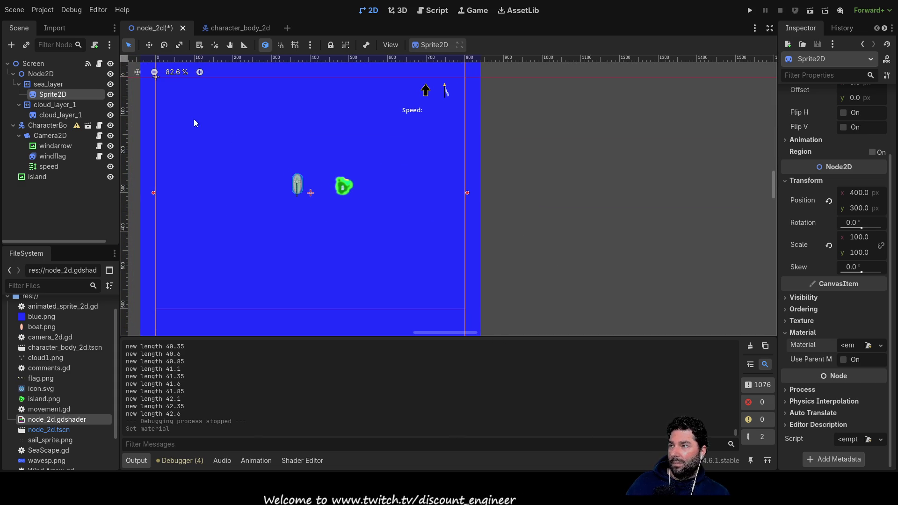
pyautogui.click(37, 177)
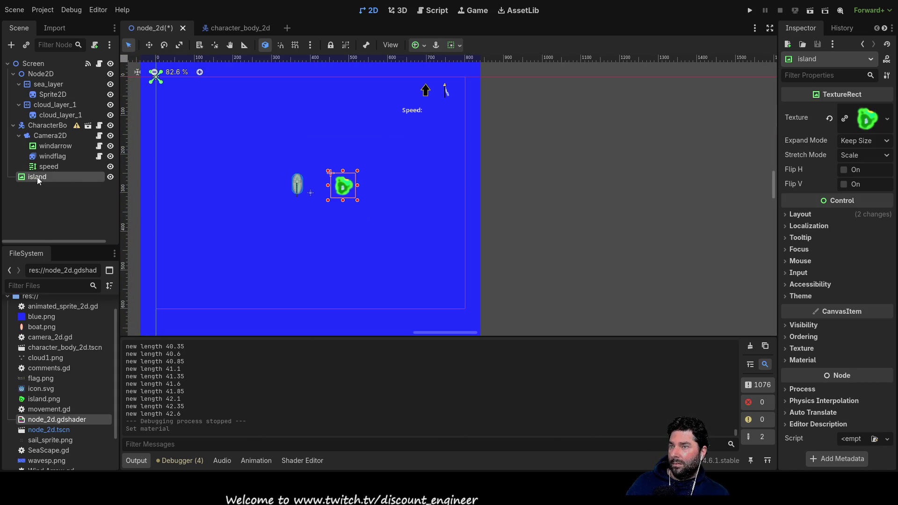
pyautogui.scroll(-1, 577, 229)
pyautogui.scroll(1, 577, 229)
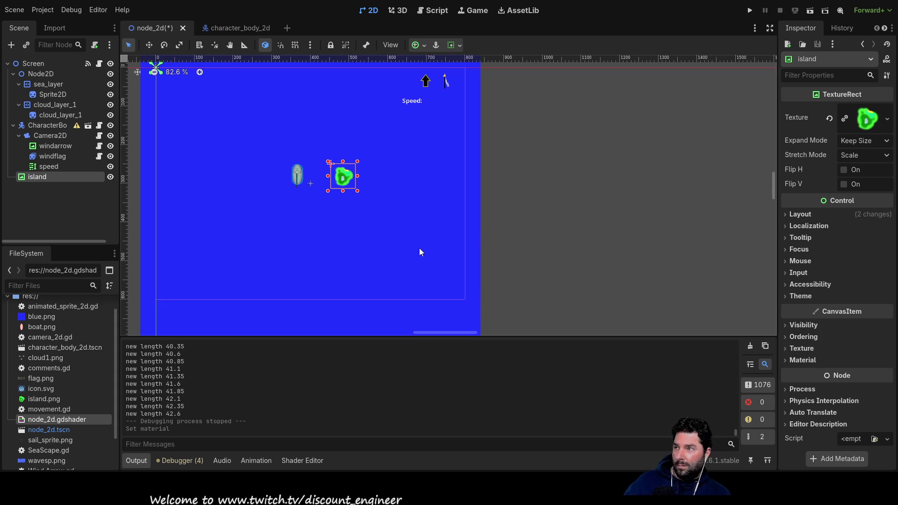
pyautogui.press('Delete')
# - Select the root Screen node to show its properties in the Inspector
pyautogui.scroll(-1, 541, 262)
pyautogui.scroll(-1, 543, 263)
pyautogui.scroll(3, 525, 237)
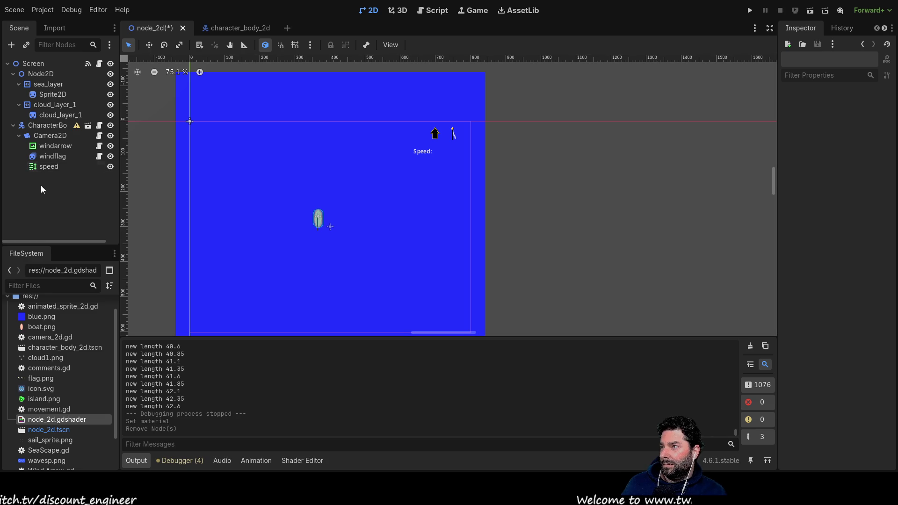
pyautogui.click(39, 66)
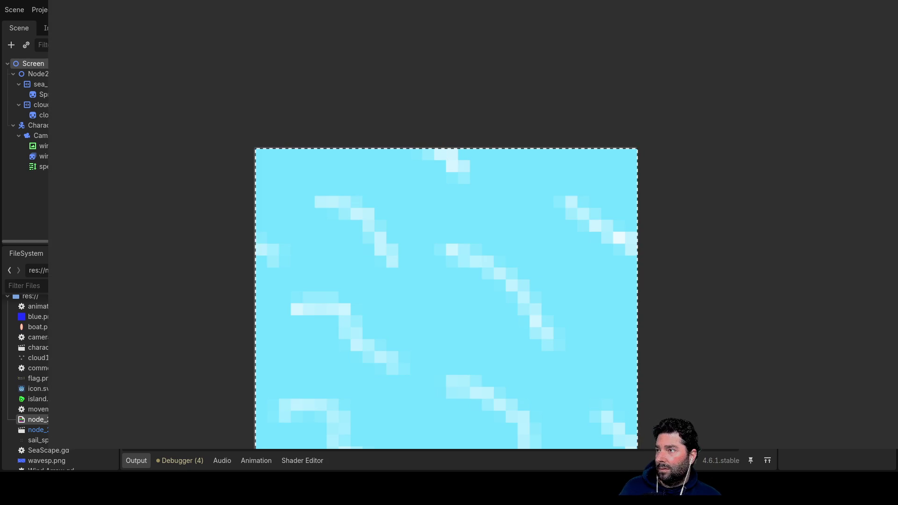
# - Select the sea tile's flat cyan background in the image editor
pyautogui.click(417, 302)
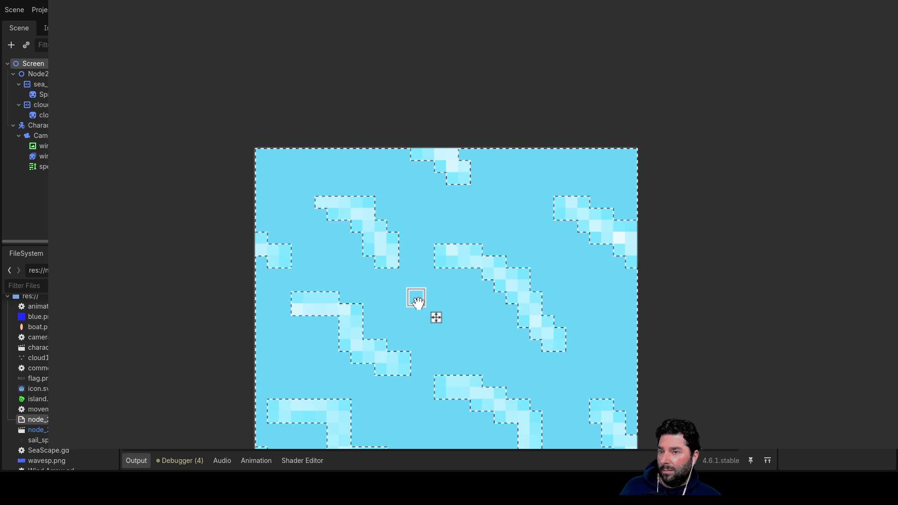
# - Delete the cyan background to transparency and brush the four wave streaks whiter
pyautogui.press('Delete')
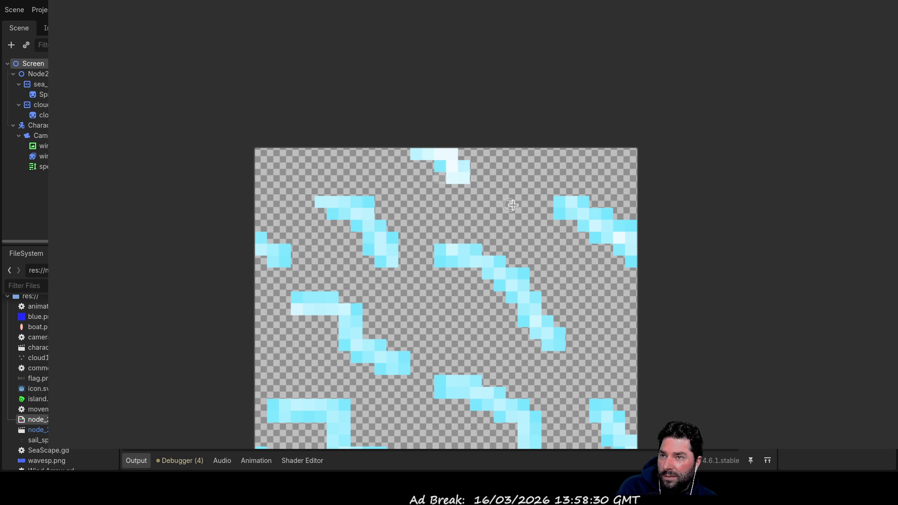
pyautogui.moveTo(568, 206)
pyautogui.mouseDown()
pyautogui.moveTo(628, 237)
pyautogui.moveTo(631, 265)
pyautogui.mouseUp()
pyautogui.moveTo(440, 253)
pyautogui.mouseDown()
pyautogui.moveTo(491, 267)
pyautogui.moveTo(529, 303)
pyautogui.moveTo(551, 345)
pyautogui.mouseUp()
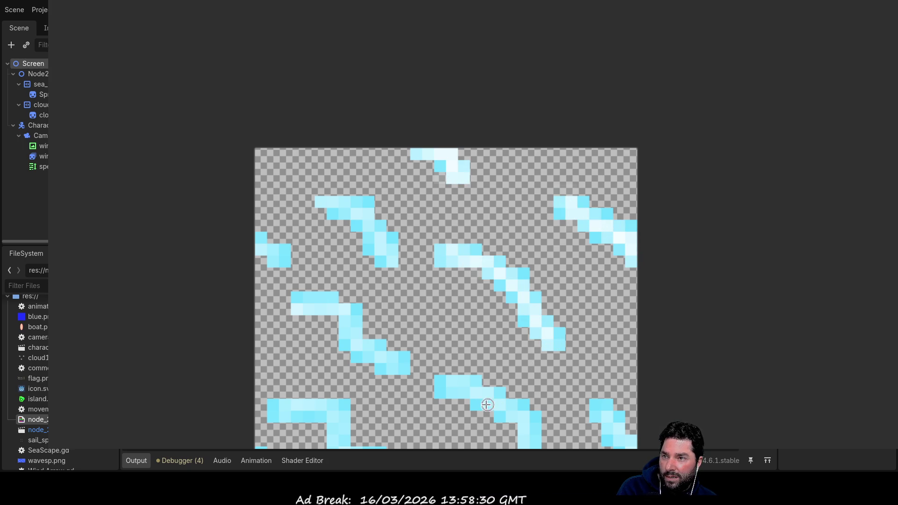
pyautogui.moveTo(444, 388)
pyautogui.mouseDown()
pyautogui.moveTo(476, 393)
pyautogui.moveTo(519, 418)
pyautogui.moveTo(536, 448)
pyautogui.mouseUp()
pyautogui.moveTo(594, 406); pyautogui.dragTo(617, 435)
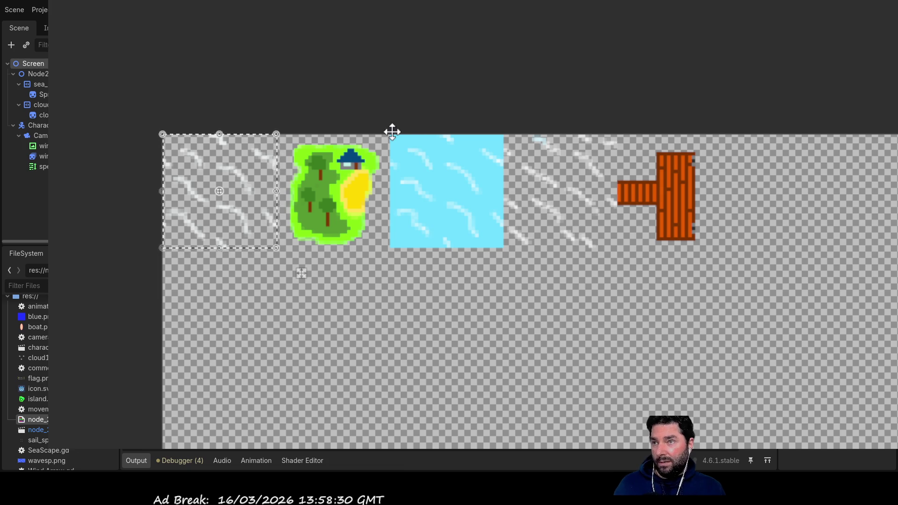
# - Erase the blue sea tile from the sprite sheet
pyautogui.click(301, 271)
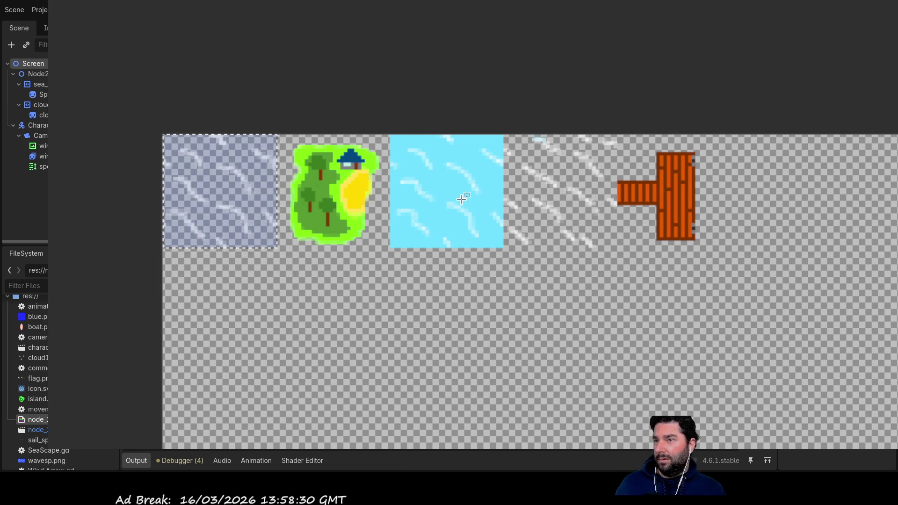
pyautogui.scroll(3, 454, 195)
pyautogui.moveTo(331, 79)
pyautogui.mouseDown()
pyautogui.moveTo(513, 295)
pyautogui.moveTo(536, 299)
pyautogui.mouseUp()
pyautogui.press('Delete')
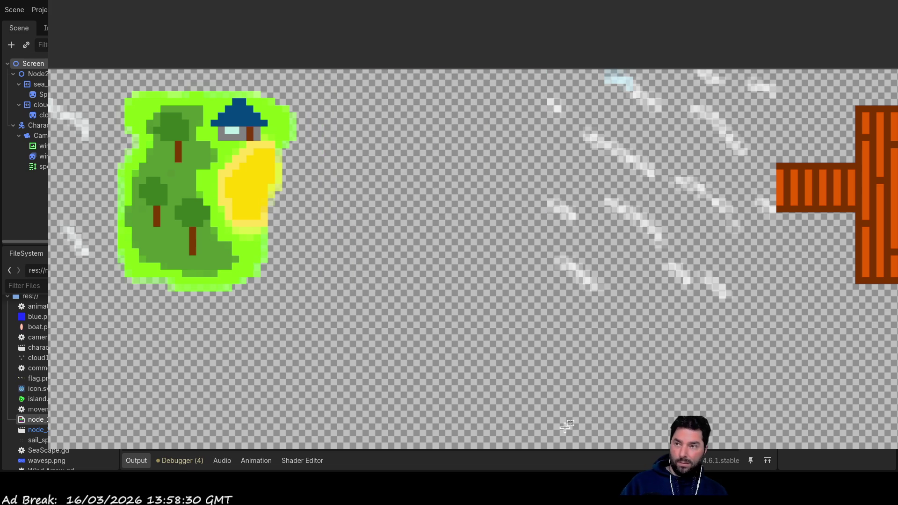
pyautogui.scroll(-2, 386, 315)
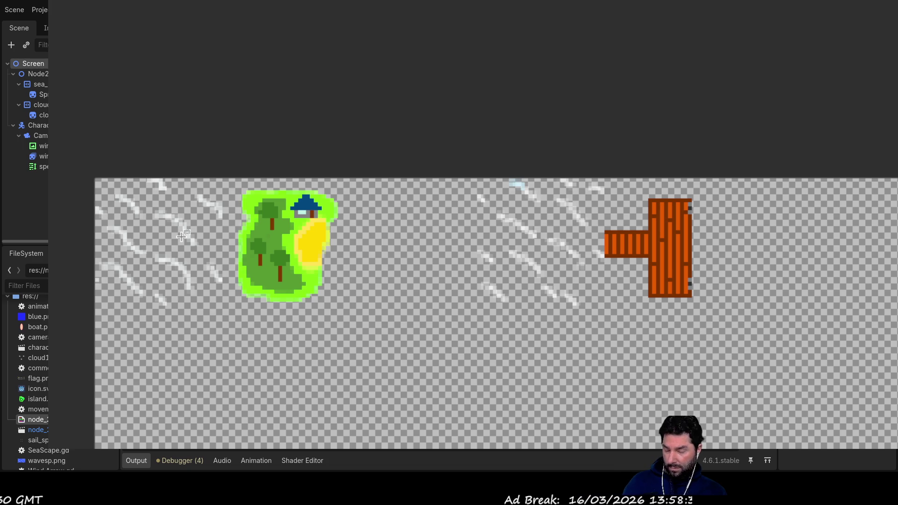
# - Move the white wave-streak sprite to sit just right of the green island
pyautogui.moveTo(96, 179)
pyautogui.mouseDown()
pyautogui.moveTo(200, 343)
pyautogui.moveTo(231, 326)
pyautogui.moveTo(232, 299)
pyautogui.moveTo(232, 311)
pyautogui.moveTo(232, 302)
pyautogui.moveTo(221, 305)
pyautogui.mouseUp()
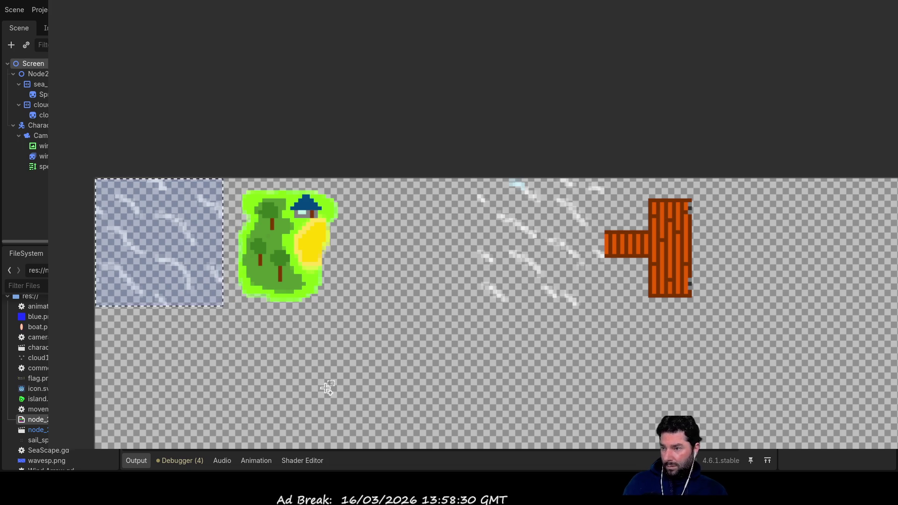
pyautogui.click(327, 385)
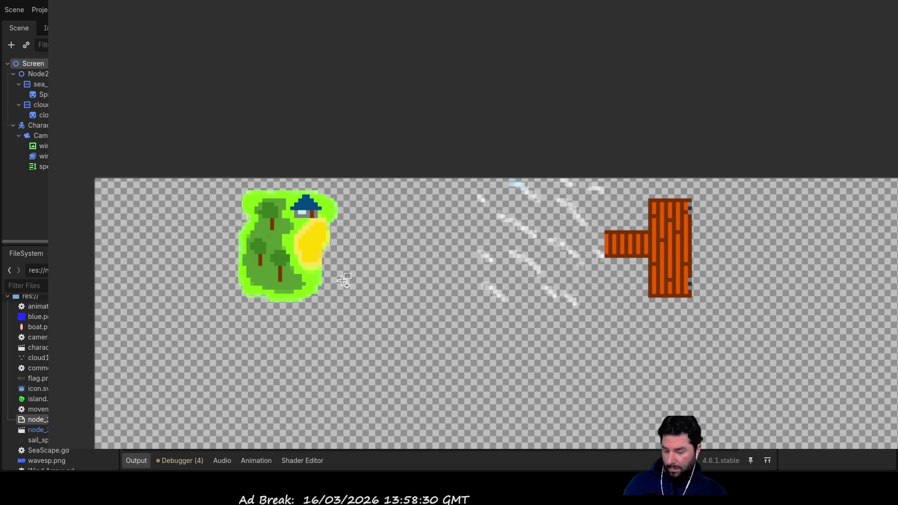
pyautogui.click(169, 231)
pyautogui.moveTo(169, 231); pyautogui.dragTo(403, 227)
pyautogui.click(403, 227)
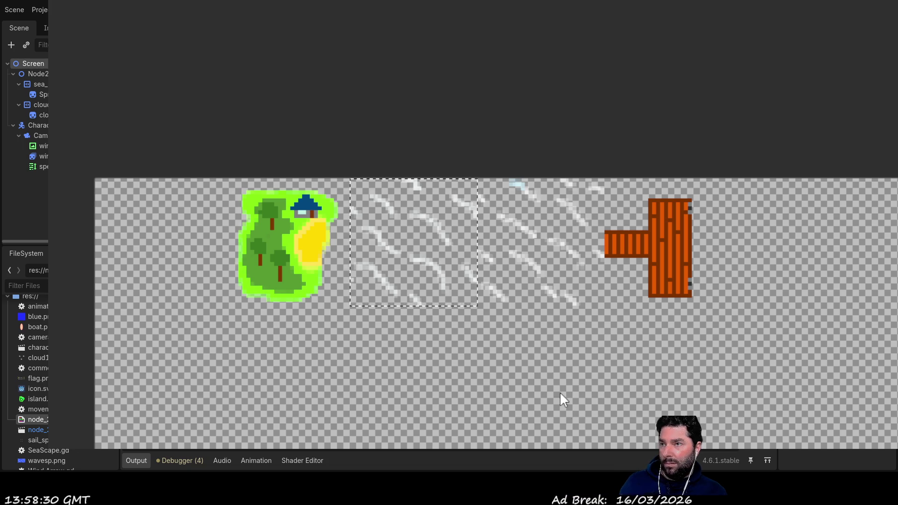
pyautogui.press('w')
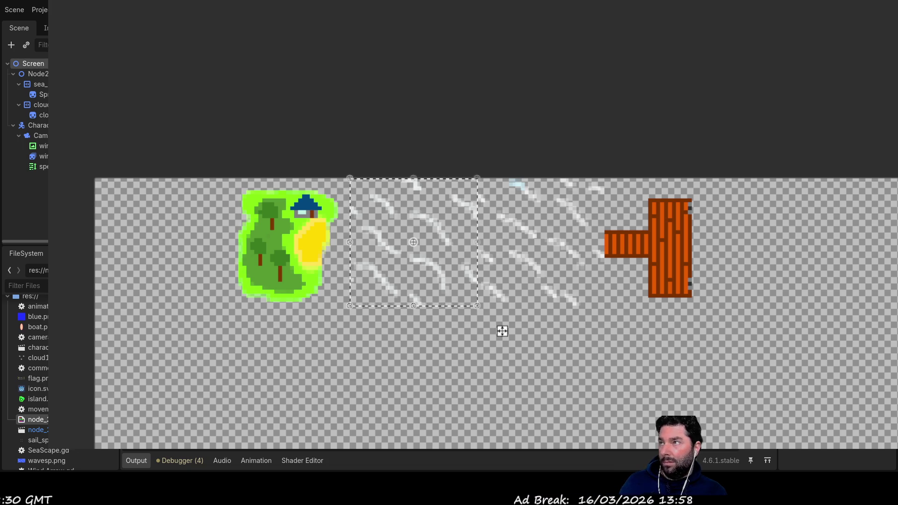
pyautogui.press('Escape')
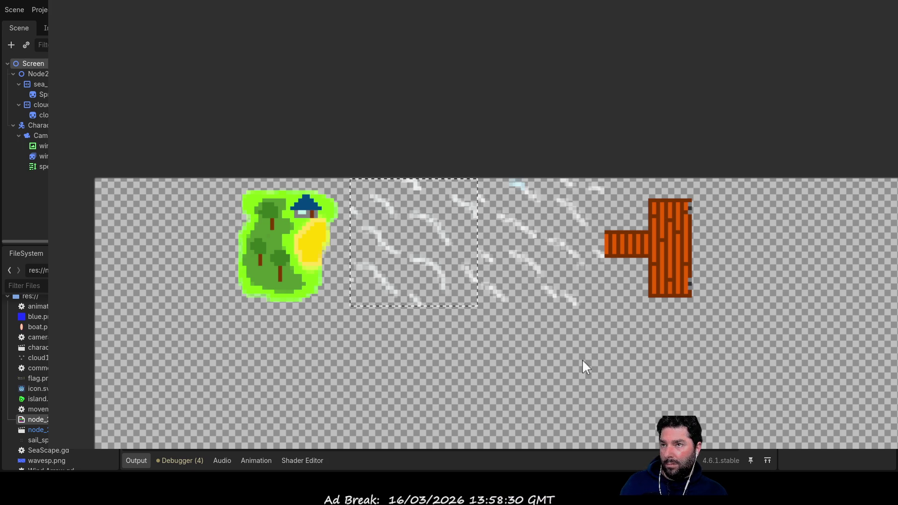
pyautogui.click(438, 263)
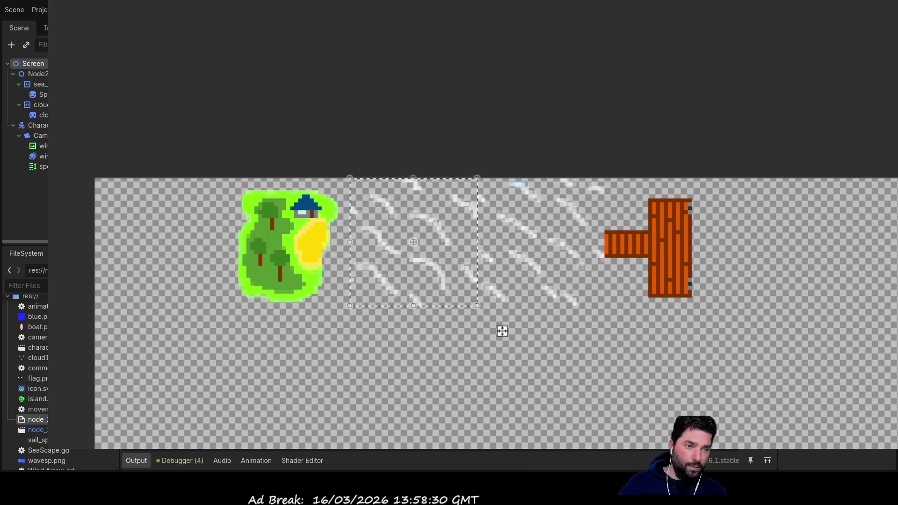
pyautogui.hotkey('alt', 'Tab')
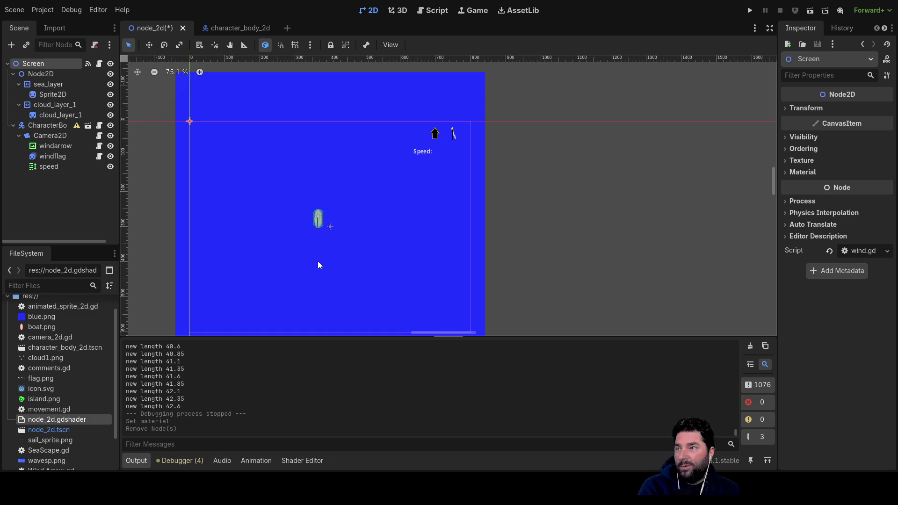
# - Zoom the node_2d view out around the blue sea and boat
pyautogui.scroll(-7, 321, 259)
# - Select the blue sea Sprite2D under sea_layer and delete it
pyautogui.moveTo(324, 265); pyautogui.dragTo(485, 205)
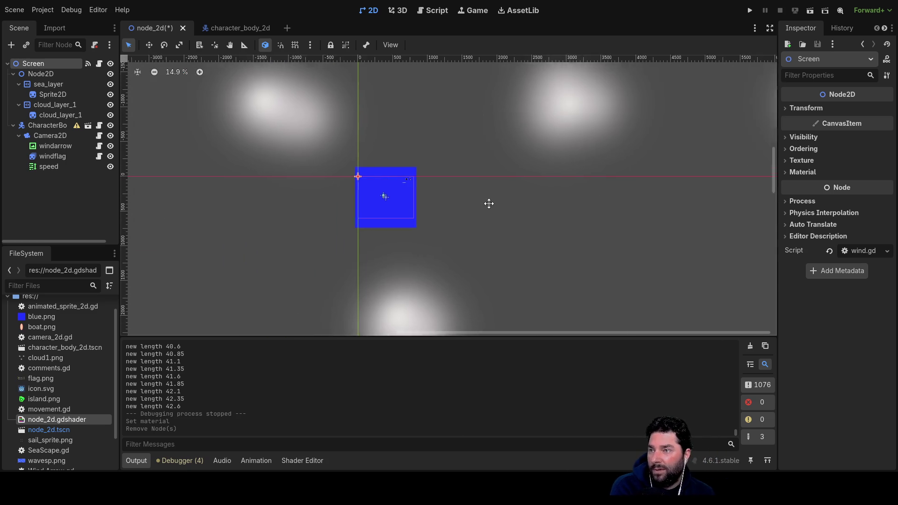
pyautogui.scroll(3, 474, 242)
pyautogui.scroll(-5, 474, 242)
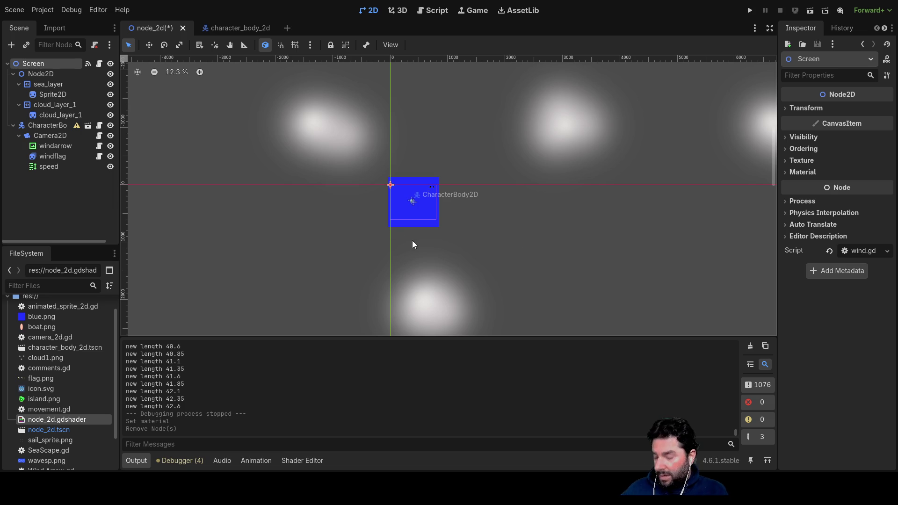
pyautogui.scroll(9, 401, 218)
pyautogui.scroll(5, 402, 218)
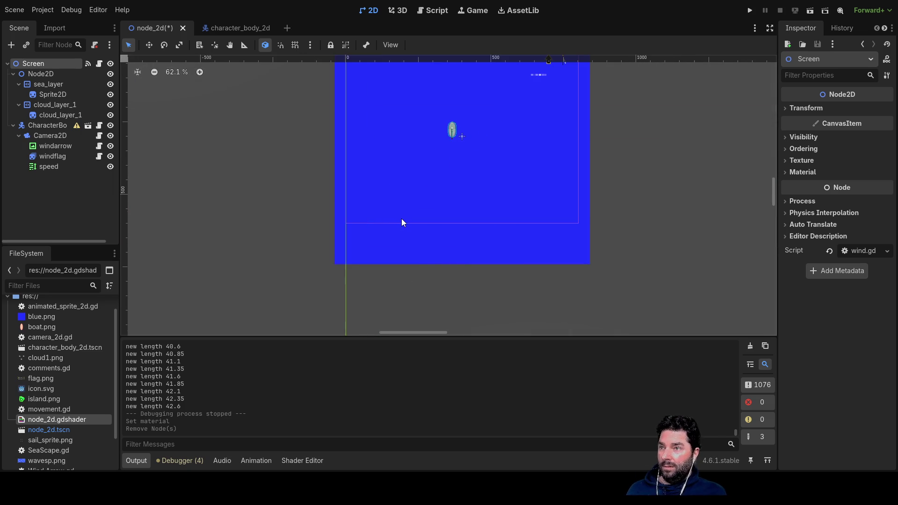
pyautogui.scroll(-8, 412, 222)
pyautogui.moveTo(526, 184); pyautogui.dragTo(516, 223)
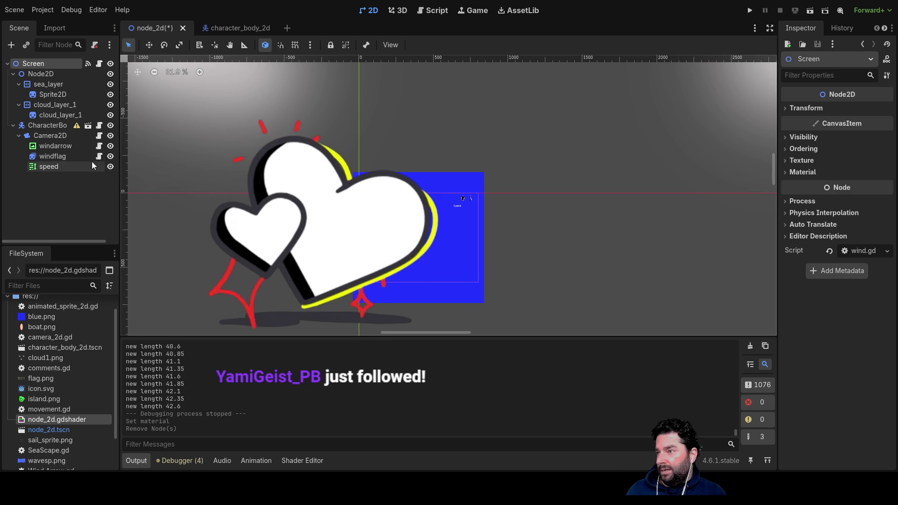
pyautogui.click(52, 96)
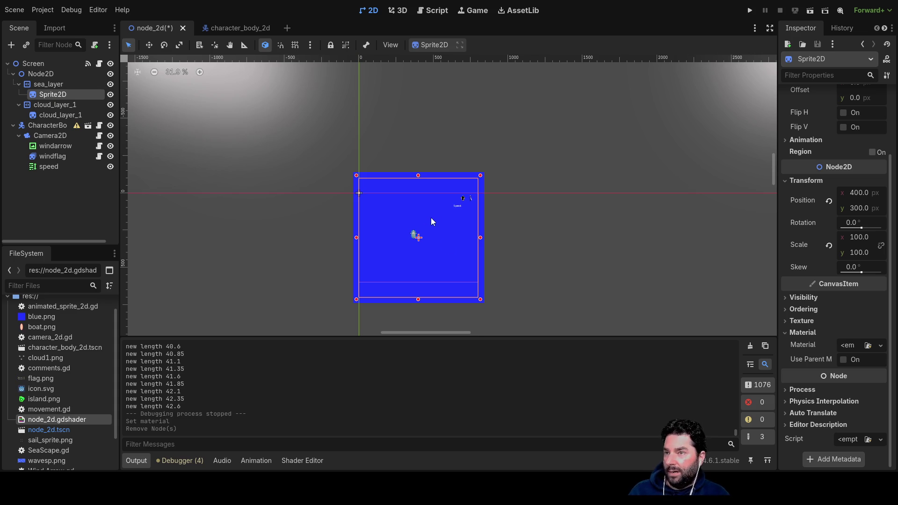
pyautogui.press('Delete')
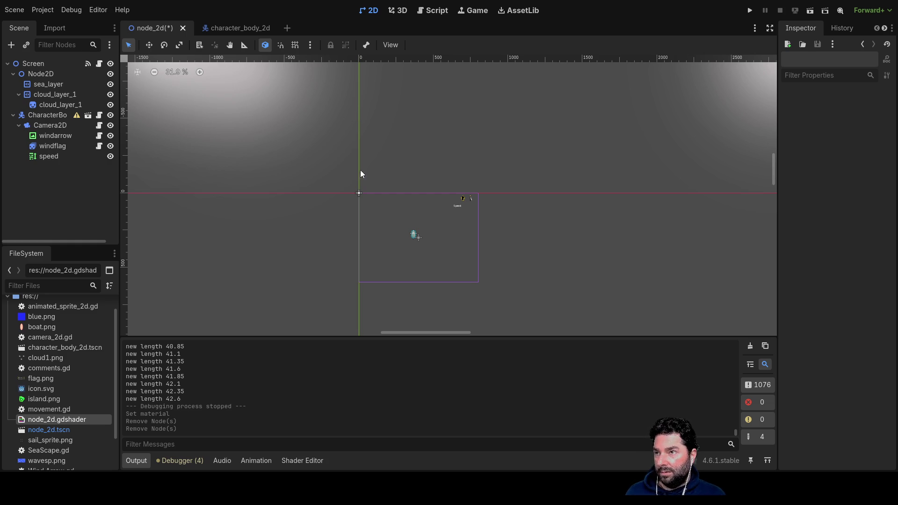
# - Add a new AnimatedSprite2D node and place it under sea_layer
pyautogui.hotkey('ctrl', 'a')
pyautogui.press('Return')
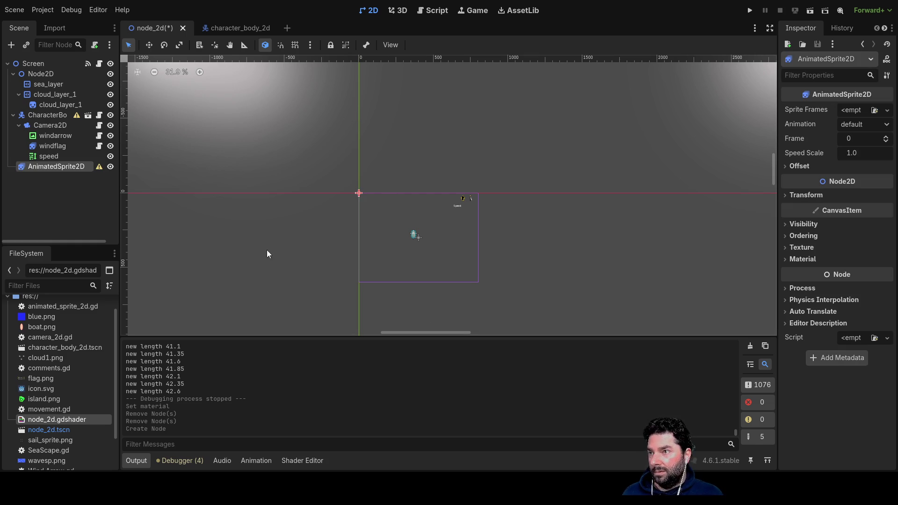
pyautogui.moveTo(49, 170); pyautogui.dragTo(51, 84)
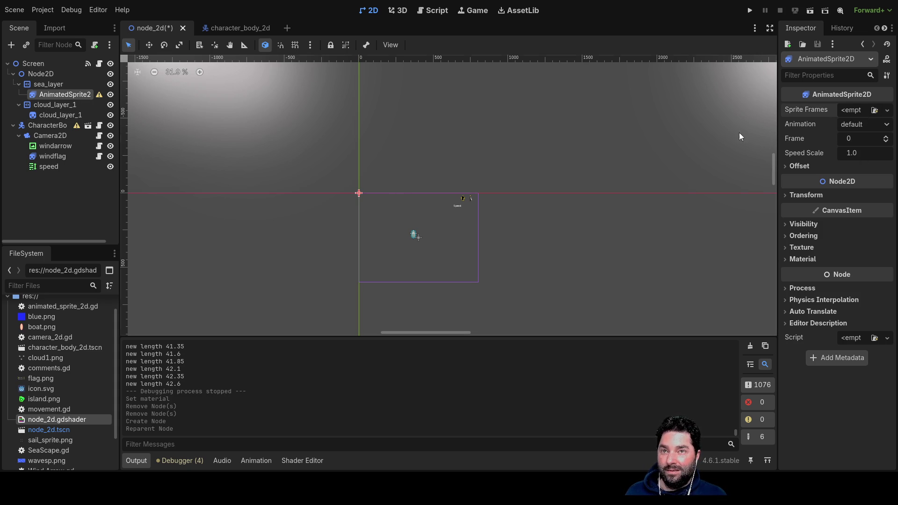
# - Compare sea_layer's parallax settings with the new AnimatedSprite2D in the animation editor
pyautogui.click(43, 83)
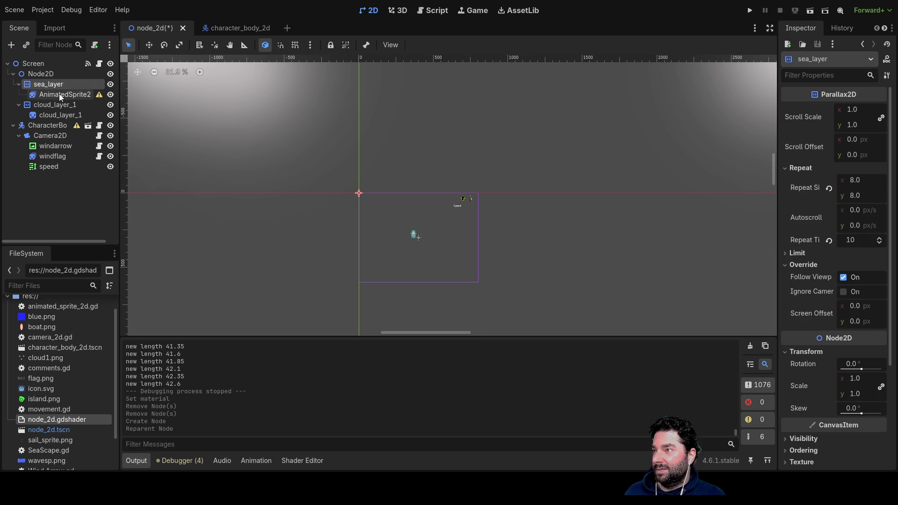
pyautogui.click(59, 93)
pyautogui.click(248, 461)
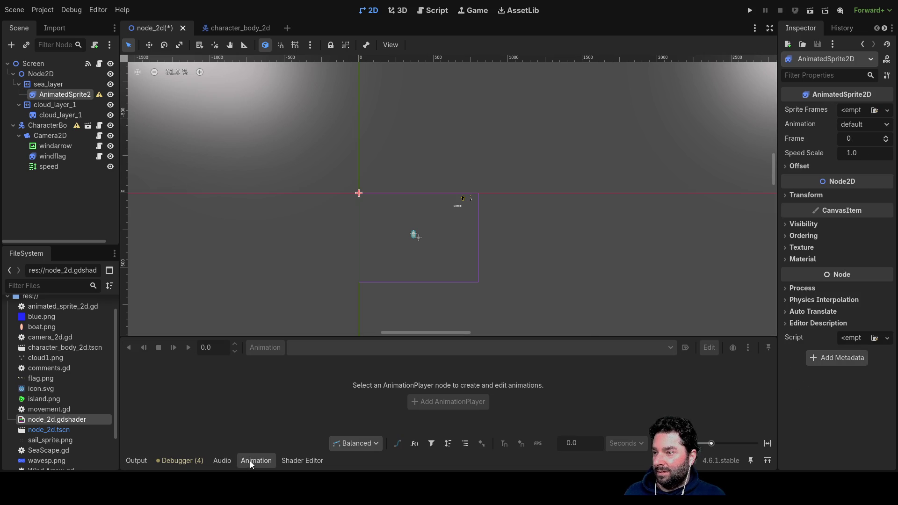
pyautogui.click(62, 83)
pyautogui.click(61, 94)
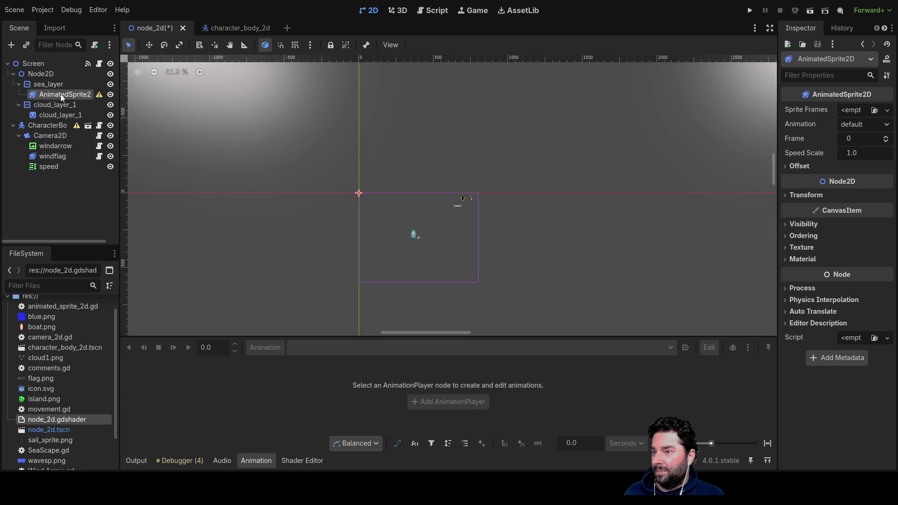
pyautogui.click(222, 461)
pyautogui.click(295, 460)
pyautogui.click(266, 461)
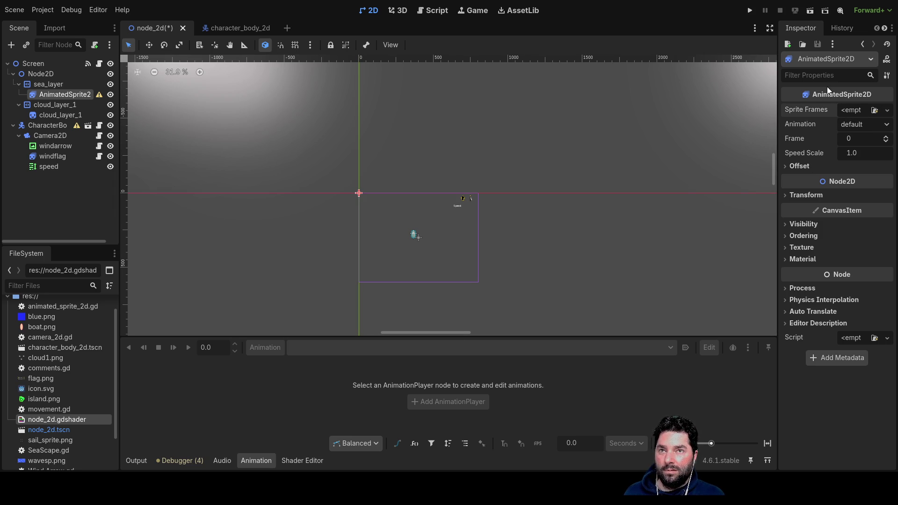
# - Inspect cloud_layer_1 and its sprite, then reselect the AnimatedSprite2D under sea_layer
pyautogui.click(47, 84)
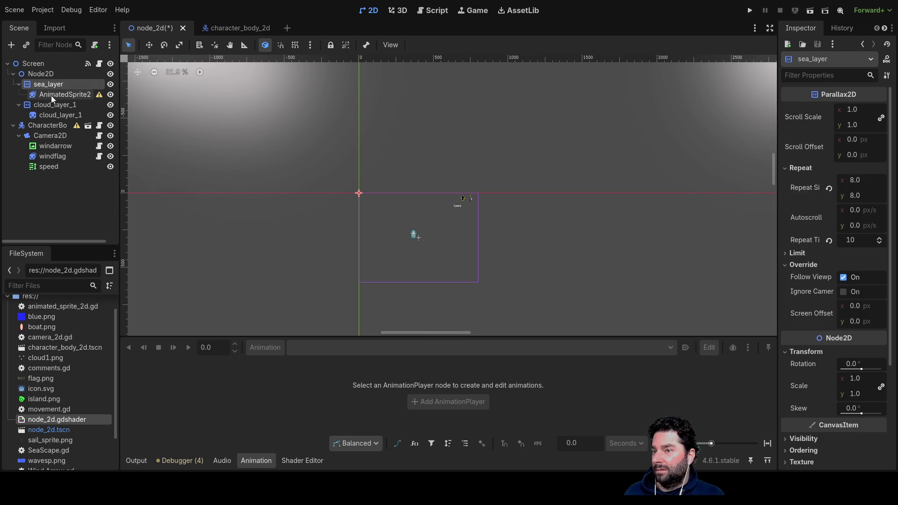
pyautogui.click(51, 95)
pyautogui.click(52, 105)
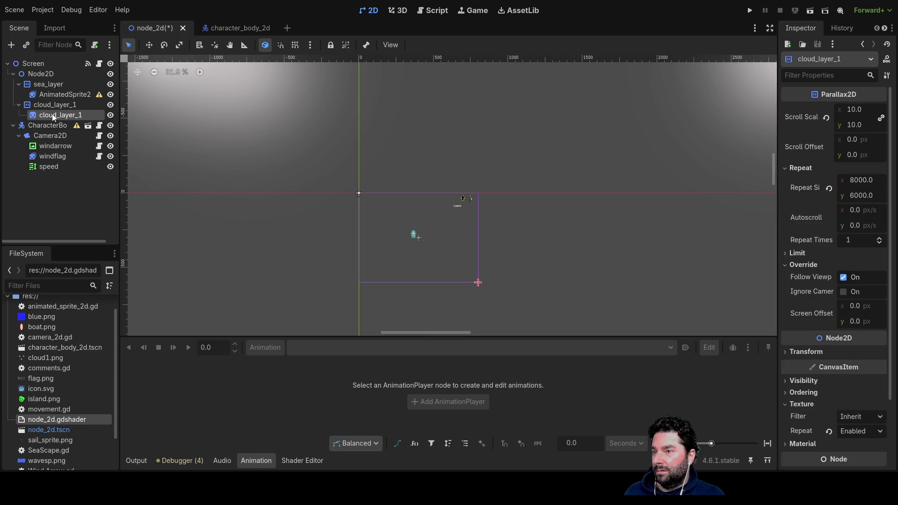
pyautogui.click(53, 116)
pyautogui.click(51, 104)
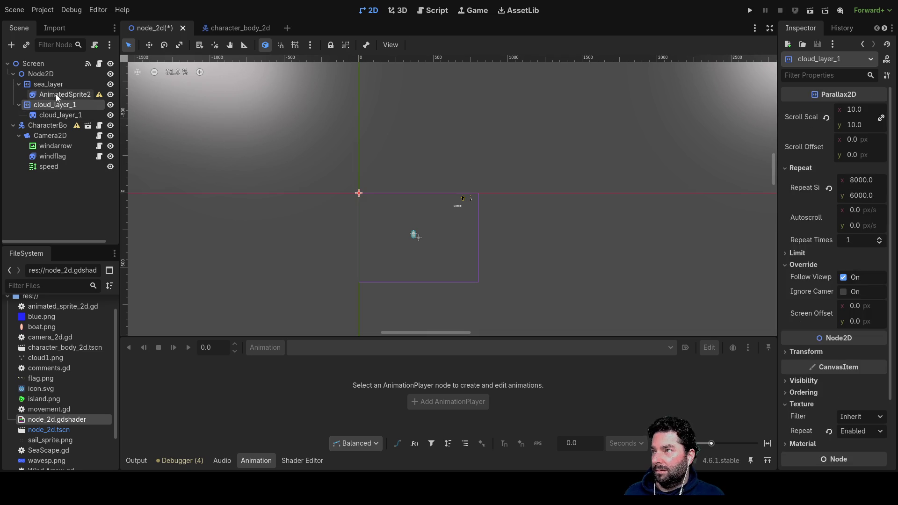
pyautogui.click(58, 94)
pyautogui.click(52, 76)
pyautogui.click(51, 84)
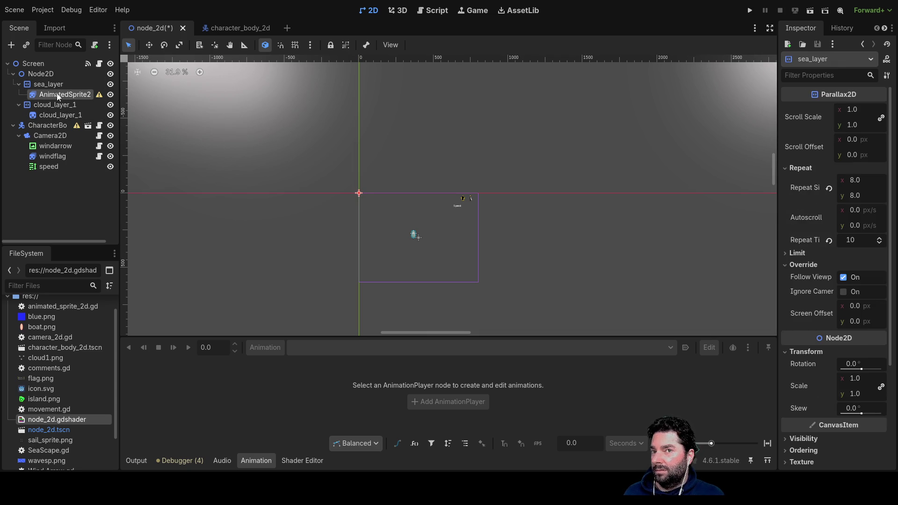
pyautogui.click(59, 95)
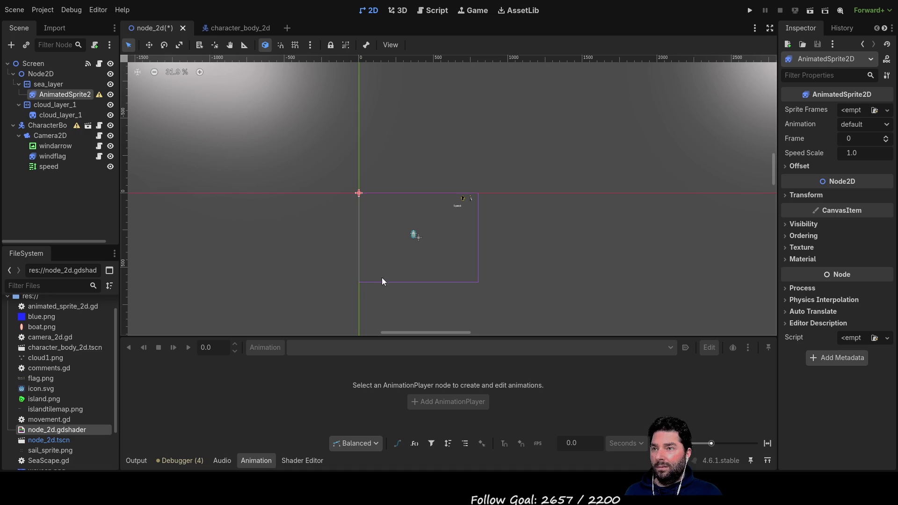
# - Select islandtilemap.png in the FileSystem dock and bring back the animation editor panel
pyautogui.scroll(6, 424, 280)
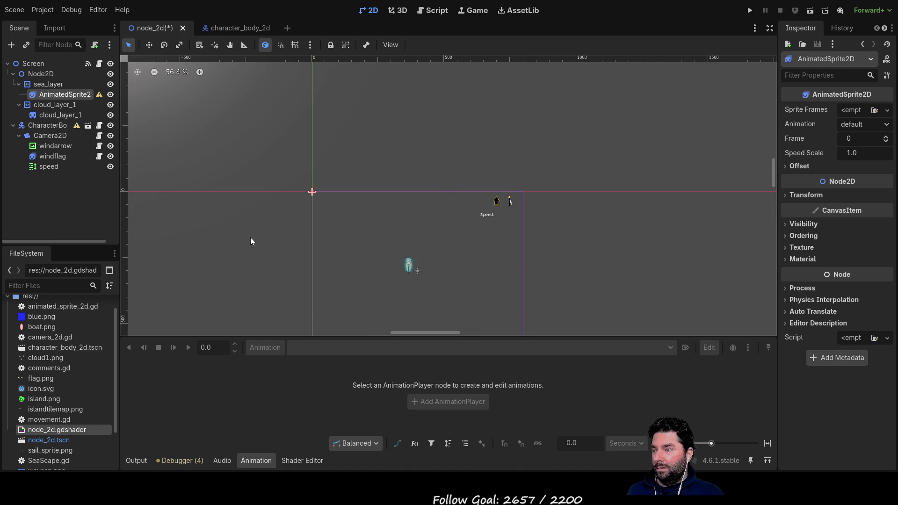
pyautogui.scroll(-3, 56, 392)
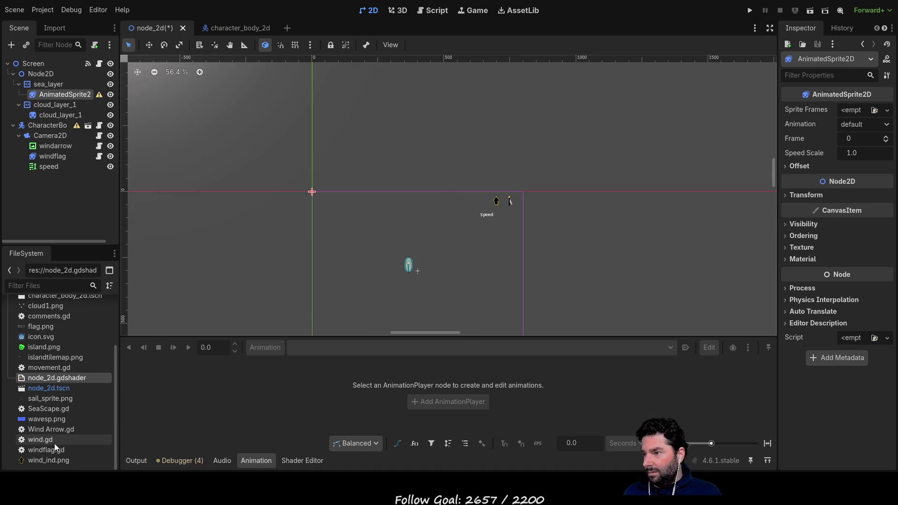
pyautogui.scroll(1, 56, 361)
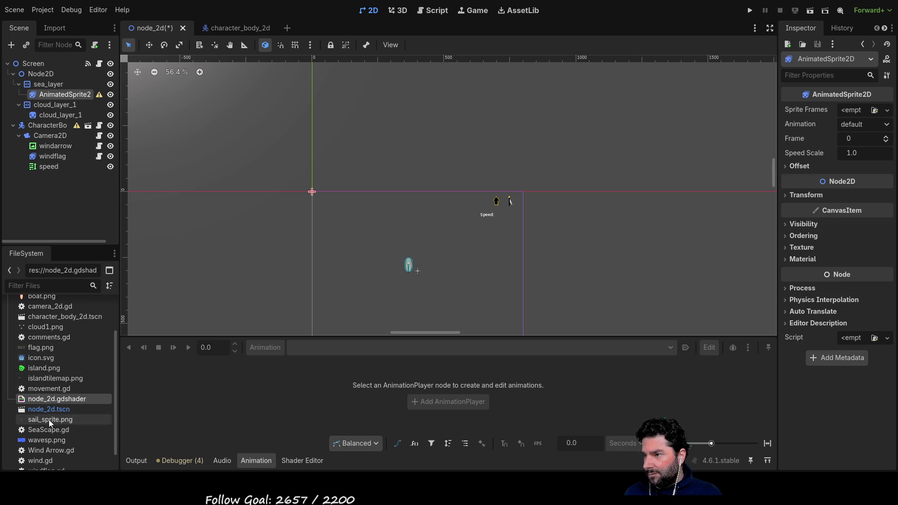
pyautogui.moveTo(60, 378)
pyautogui.mouseDown()
pyautogui.moveTo(281, 395)
pyautogui.moveTo(93, 380)
pyautogui.moveTo(555, 324)
pyautogui.moveTo(859, 115)
pyautogui.moveTo(72, 382)
pyautogui.mouseUp()
pyautogui.click(296, 457)
pyautogui.click(246, 459)
pyautogui.click(224, 461)
pyautogui.click(252, 461)
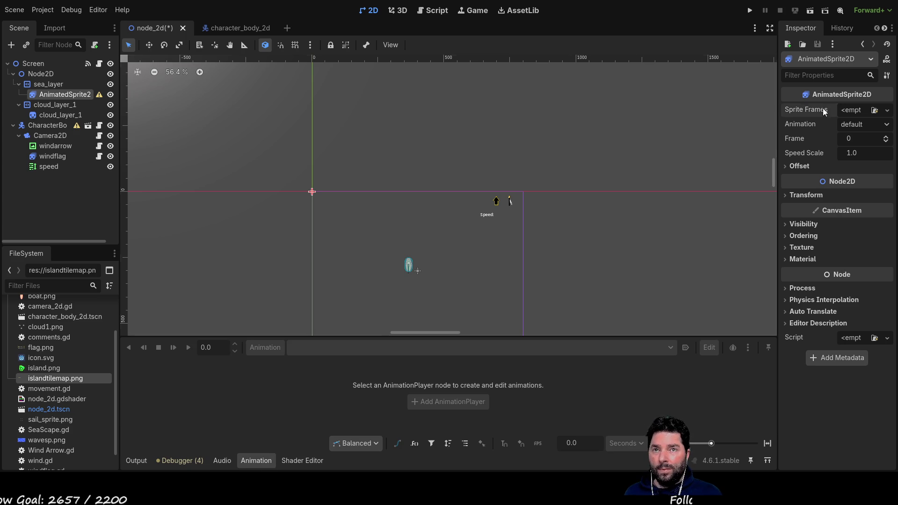
# - Assign a New SpriteFrames resource to the AnimatedSprite2D and open it for editing
pyautogui.click(887, 111)
pyautogui.click(857, 141)
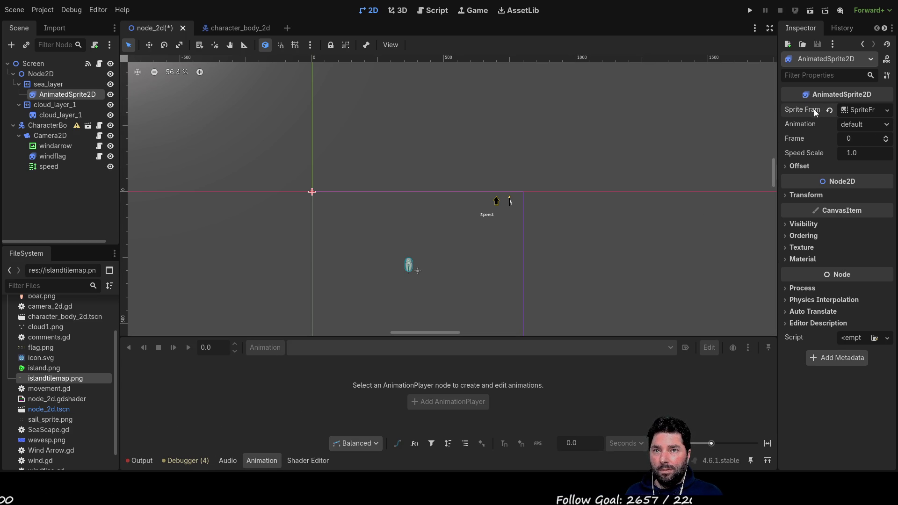
pyautogui.click(53, 83)
pyautogui.click(56, 95)
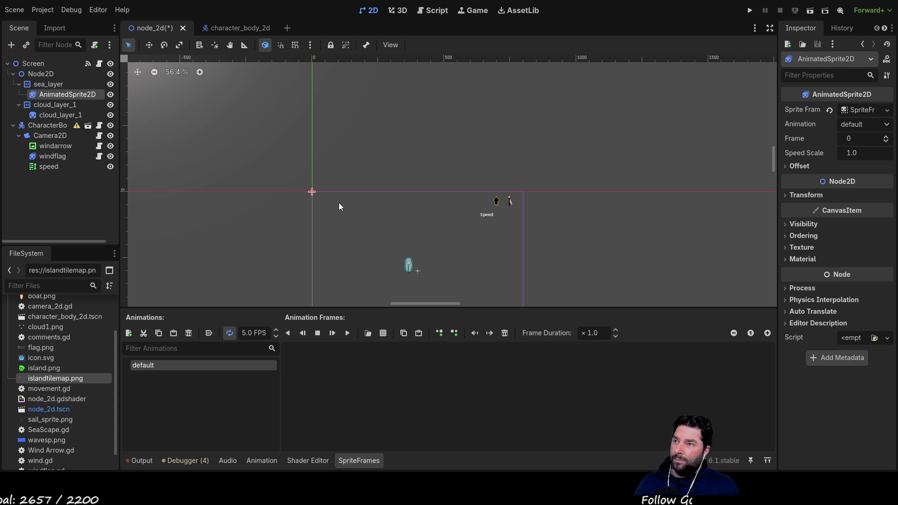
# - Paste two wave frames into the 'default' animation and play it on the canvas
pyautogui.hotkey('ctrl', 'v')
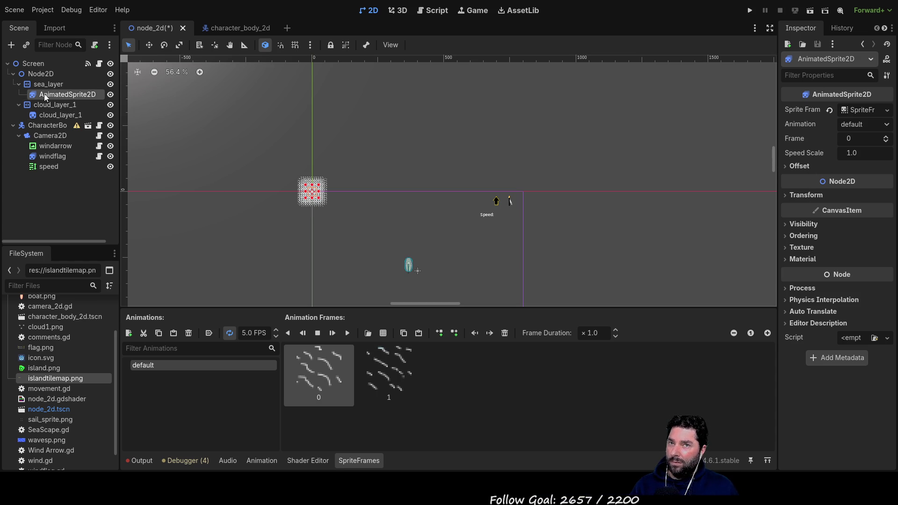
pyautogui.click(347, 334)
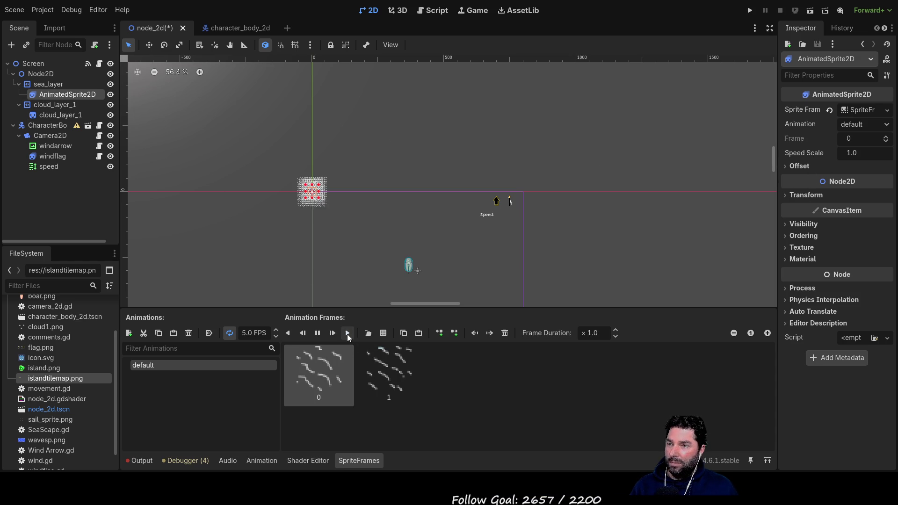
pyautogui.scroll(5, 295, 191)
pyautogui.moveTo(296, 199)
pyautogui.mouseDown()
pyautogui.moveTo(345, 218)
pyautogui.moveTo(347, 212)
pyautogui.mouseUp()
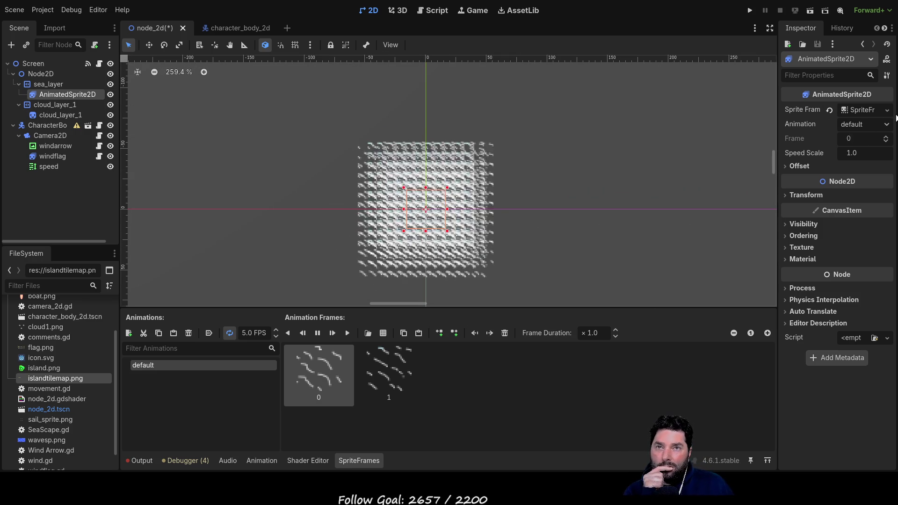
pyautogui.click(787, 166)
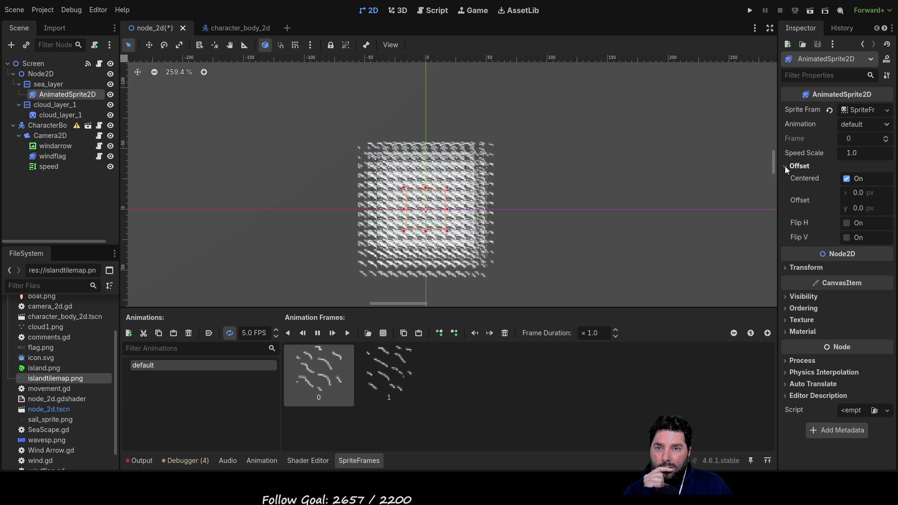
pyautogui.click(785, 166)
# - Set sea_layer's Parallax2D Repeat Size to 32 × 32
pyautogui.click(59, 84)
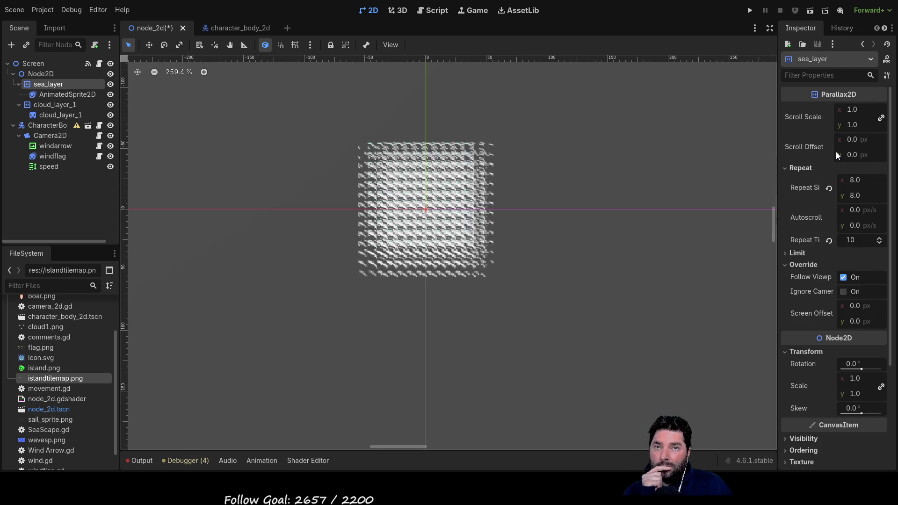
pyautogui.click(855, 181)
pyautogui.press('BackSpace')
pyautogui.write('64')
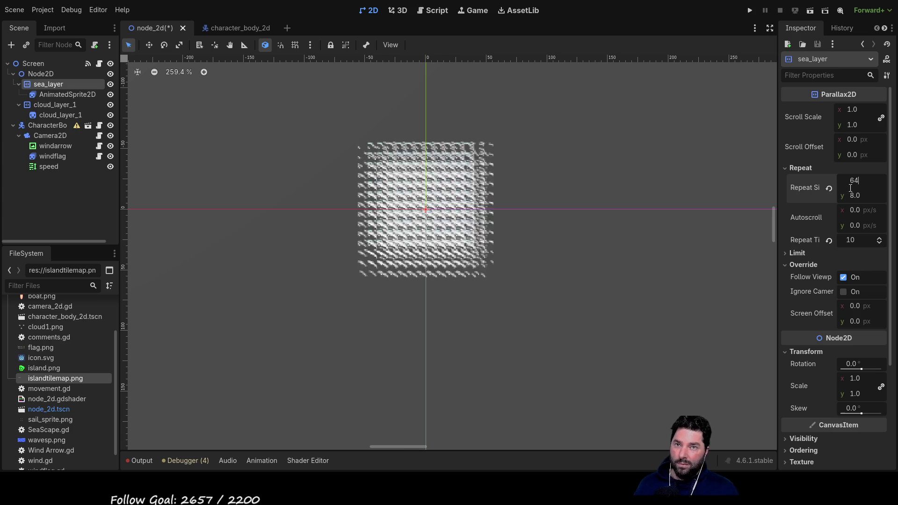
pyautogui.press('Tab')
pyautogui.doubleClick(855, 180)
pyautogui.write('32')
pyautogui.press('Tab')
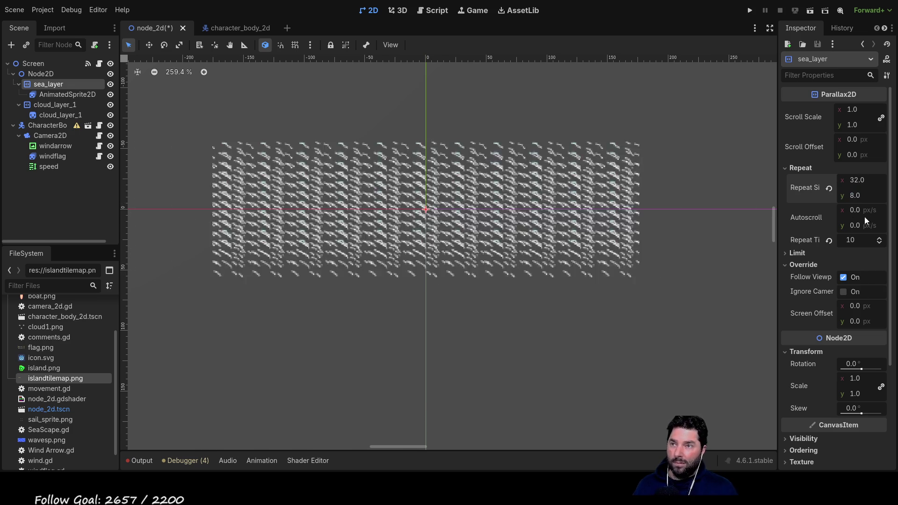
pyautogui.doubleClick(857, 196)
pyautogui.write('32')
pyautogui.press('BackSpace')
pyautogui.press('BackSpace')
pyautogui.press('BackSpace')
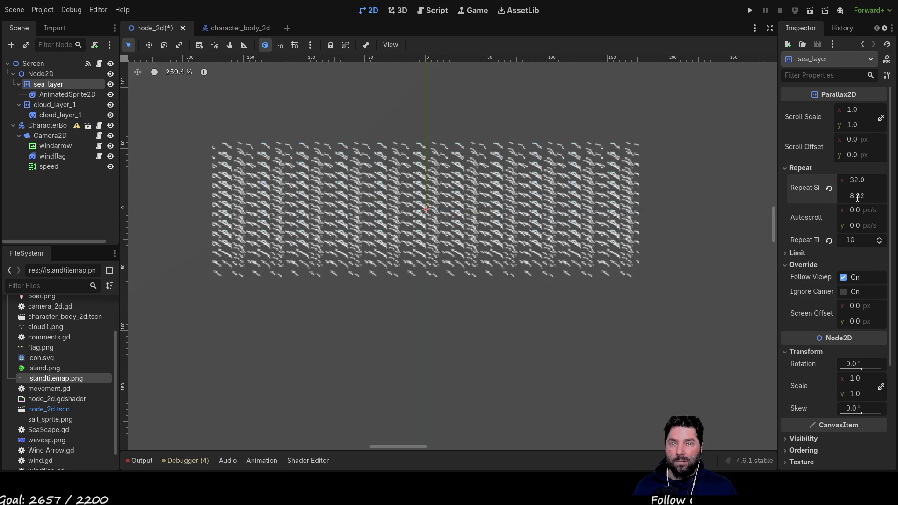
pyautogui.write('32')
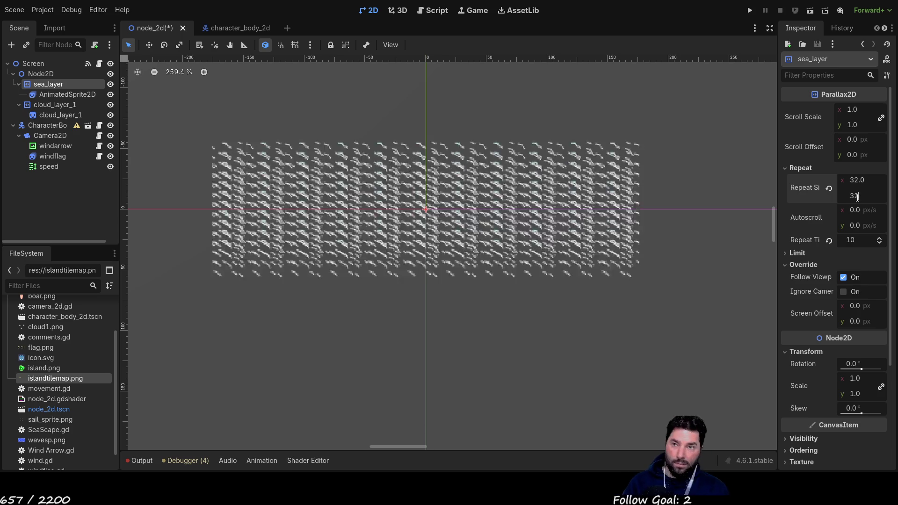
pyautogui.press('Return')
# - Zoom out and pan the canvas to frame the tiled sea and scene
pyautogui.scroll(-3, 640, 285)
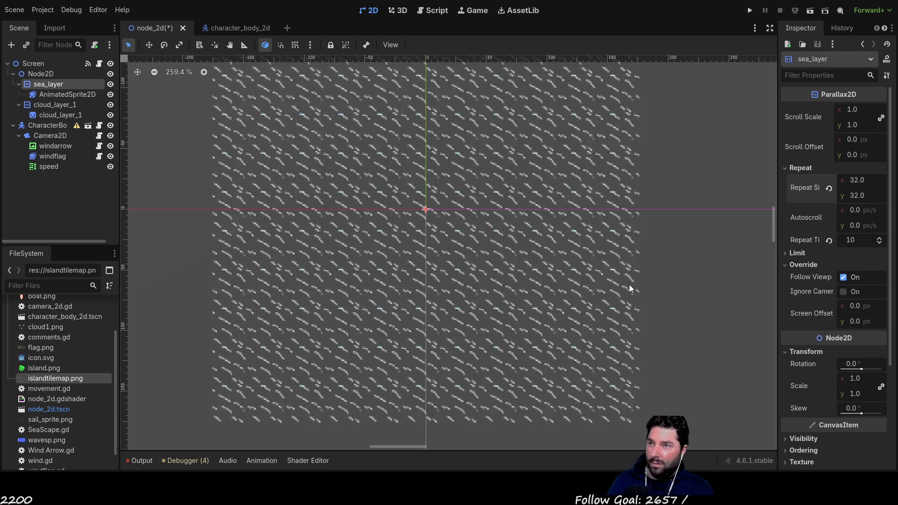
pyautogui.moveTo(677, 291)
pyautogui.mouseDown()
pyautogui.moveTo(481, 248)
pyautogui.moveTo(497, 261)
pyautogui.mouseUp()
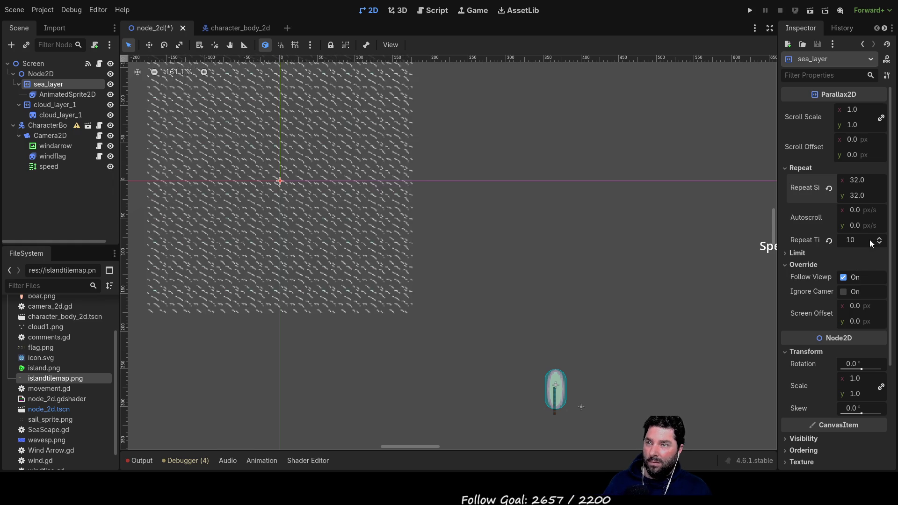
pyautogui.scroll(-7, 555, 304)
pyautogui.moveTo(557, 299); pyautogui.dragTo(406, 197)
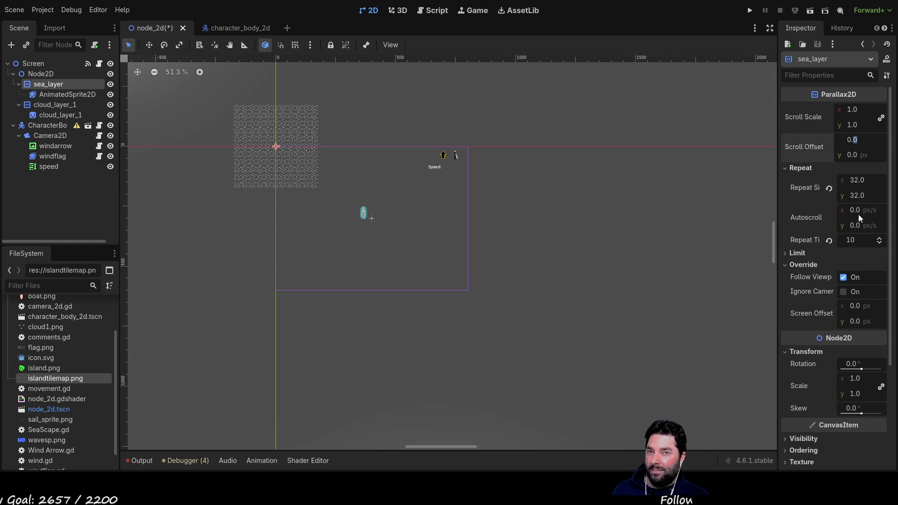
# - Raise sea_layer's repeat times to 20 and try a 200 px horizontal scroll offset
pyautogui.click(879, 239)
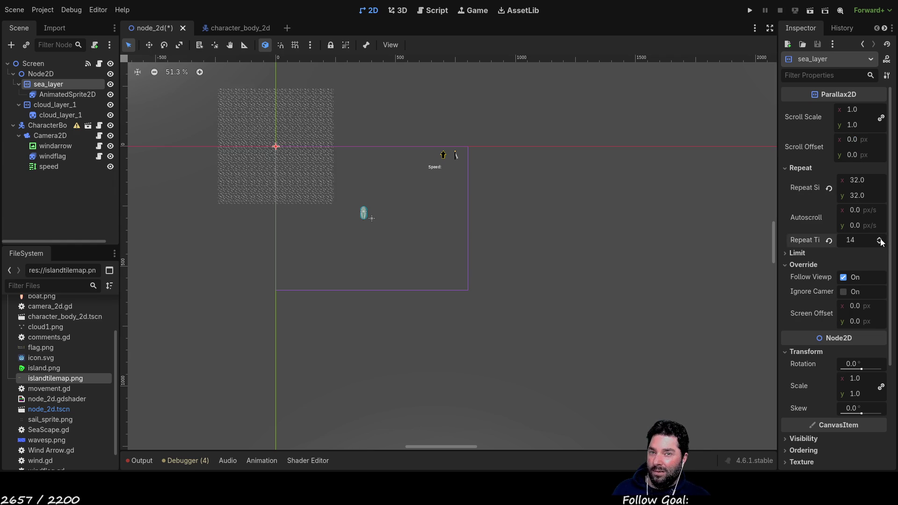
pyautogui.click(880, 239)
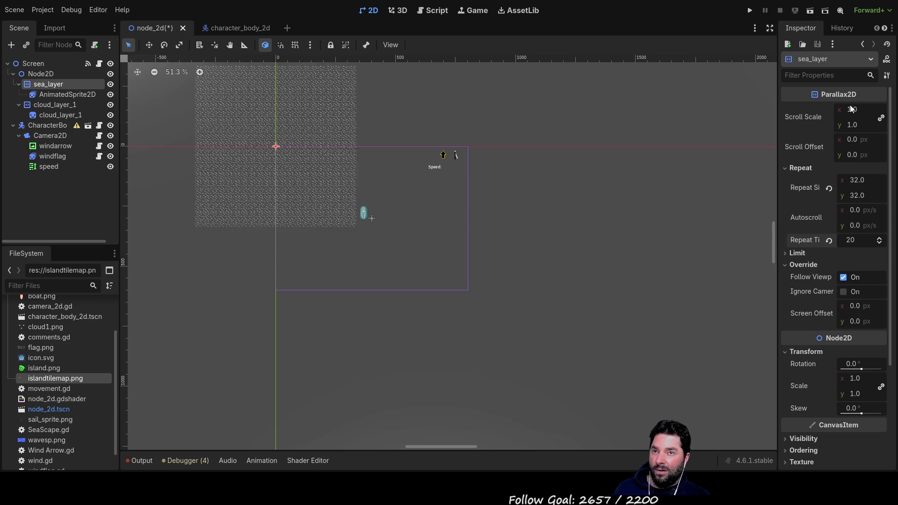
pyautogui.click(853, 142)
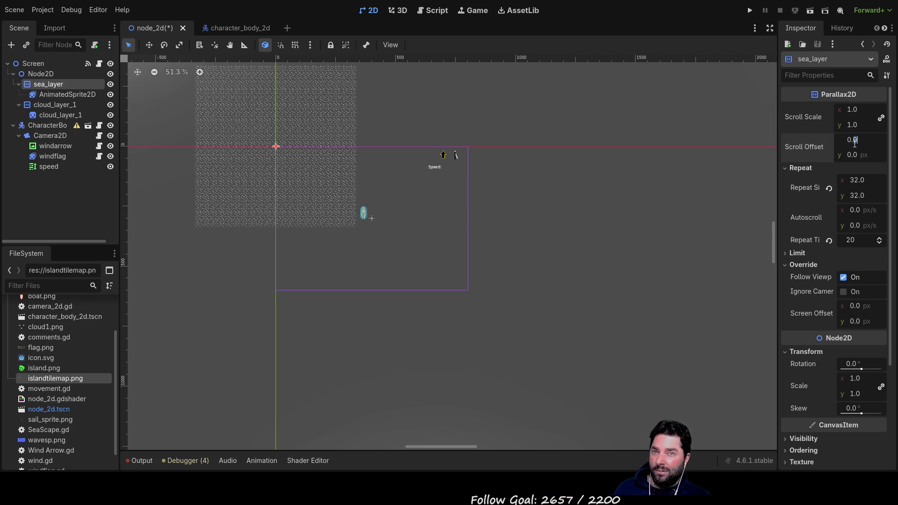
pyautogui.write('1')
pyautogui.press('BackSpace')
pyautogui.press('BackSpace')
pyautogui.write('20')
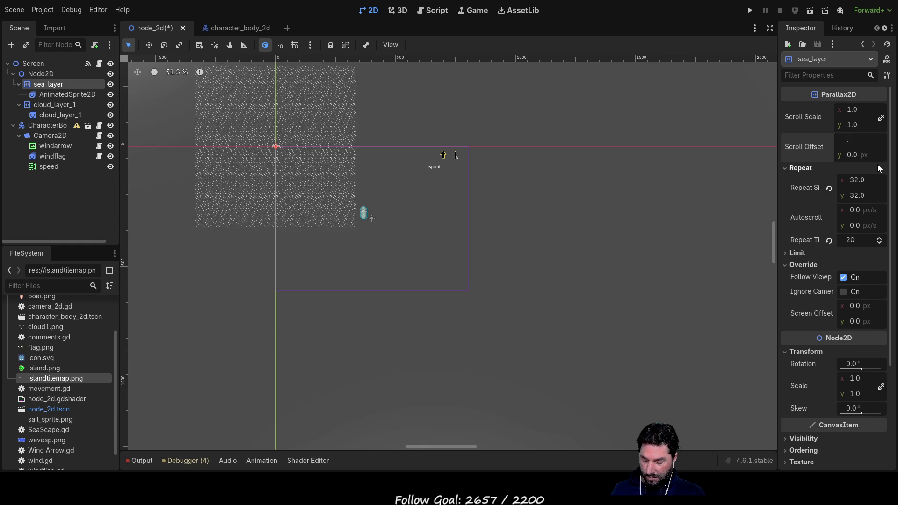
pyautogui.write('0')
pyautogui.press('Return')
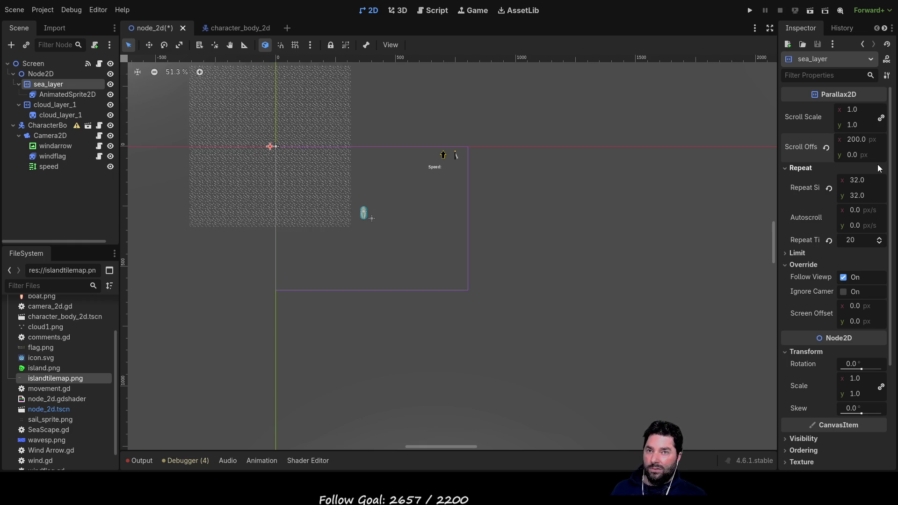
# - Reset the horizontal scroll offset to 0 and select the AnimatedSprite2D node
pyautogui.doubleClick(860, 139)
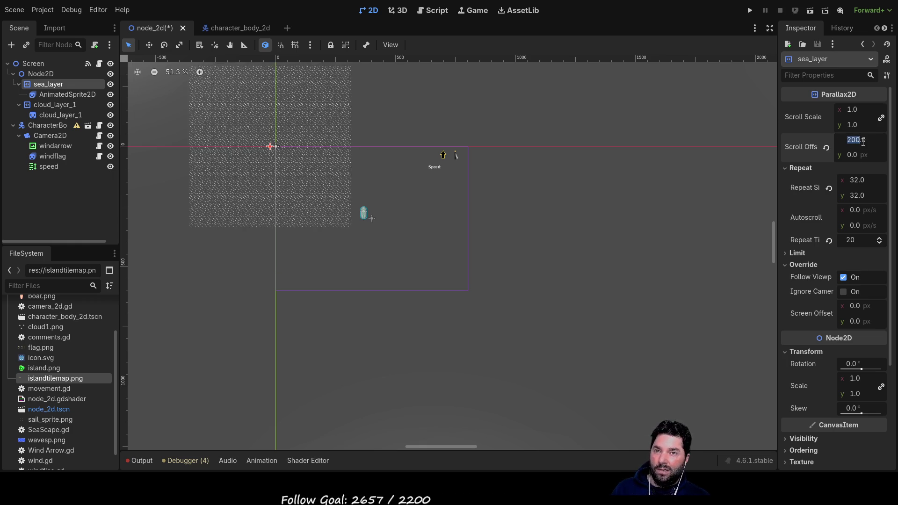
pyautogui.write('0')
pyautogui.press('Return')
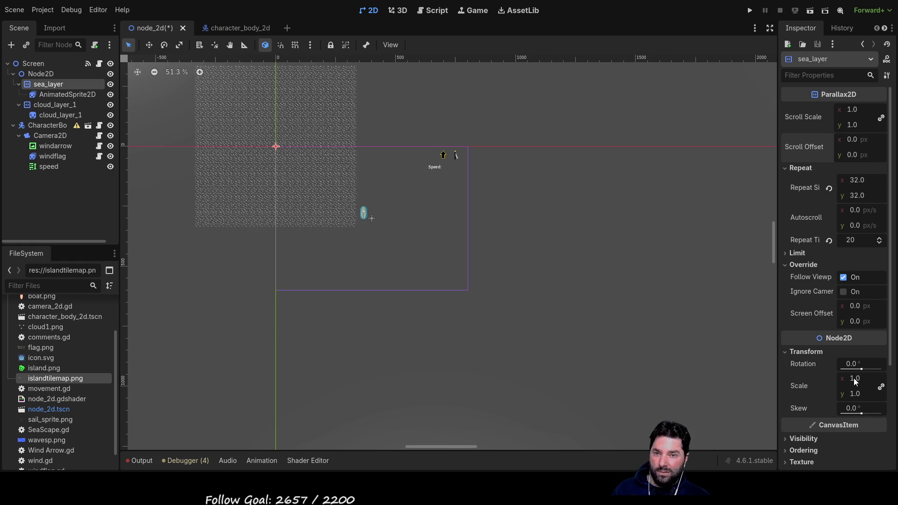
pyautogui.click(74, 94)
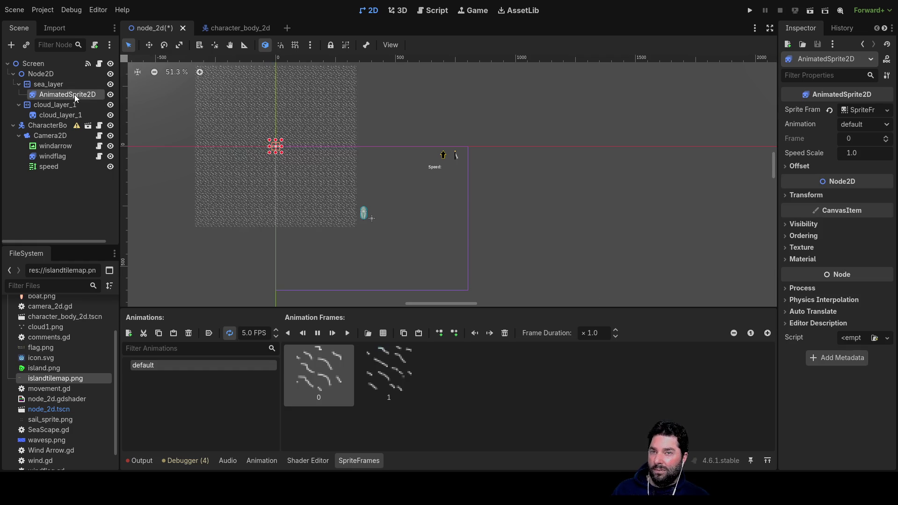
# - Set sea_layer's screen offset to x 400, y 300
pyautogui.click(60, 84)
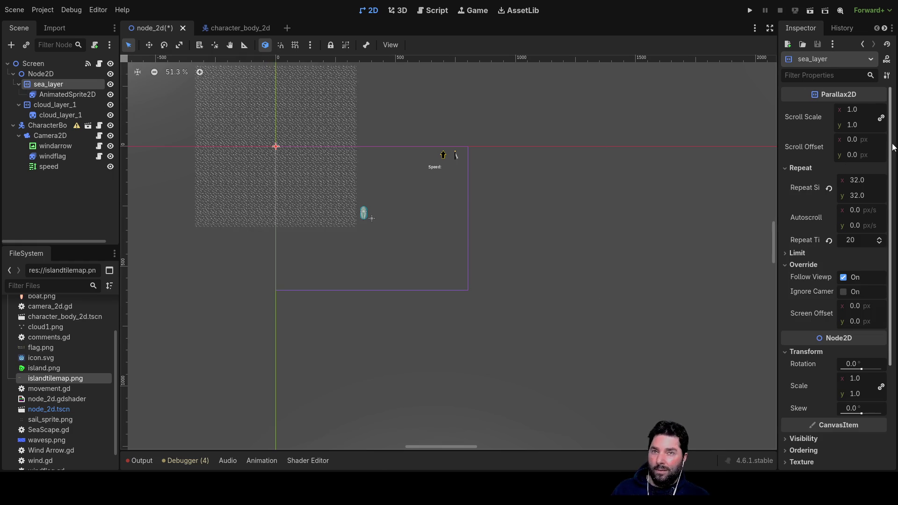
pyautogui.scroll(-5, 822, 307)
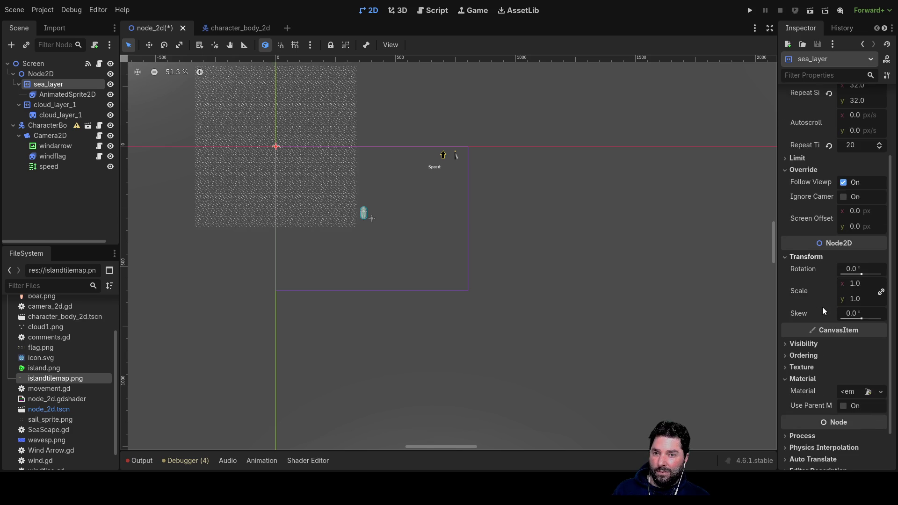
pyautogui.scroll(5, 822, 308)
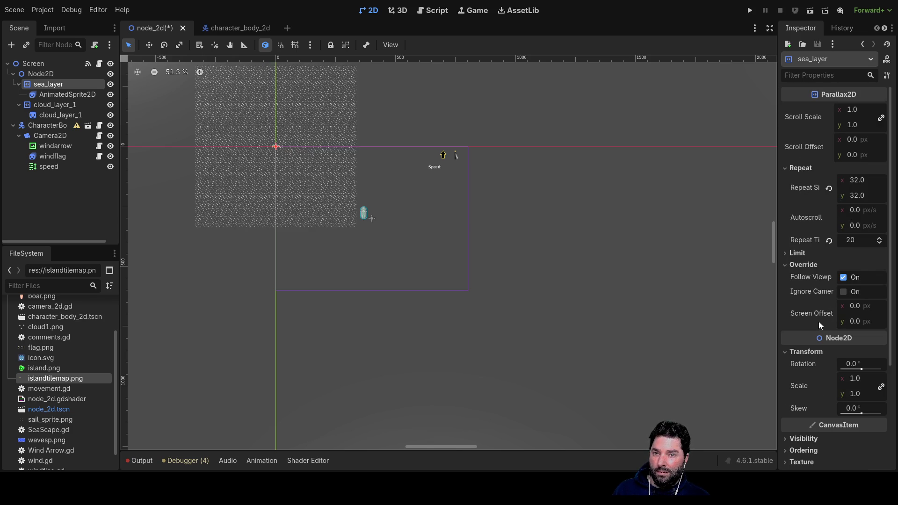
pyautogui.click(855, 306)
pyautogui.click(854, 306)
pyautogui.write('400')
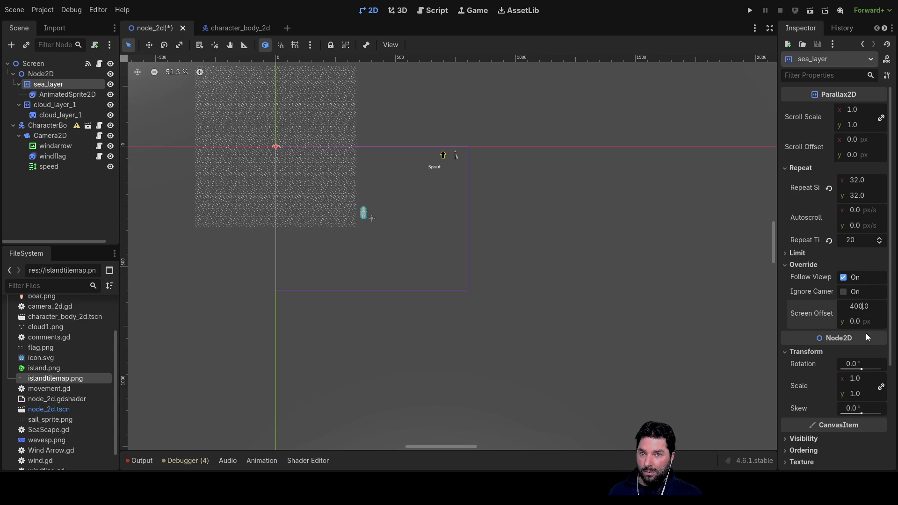
pyautogui.press('Return')
pyautogui.click(853, 322)
pyautogui.write('300')
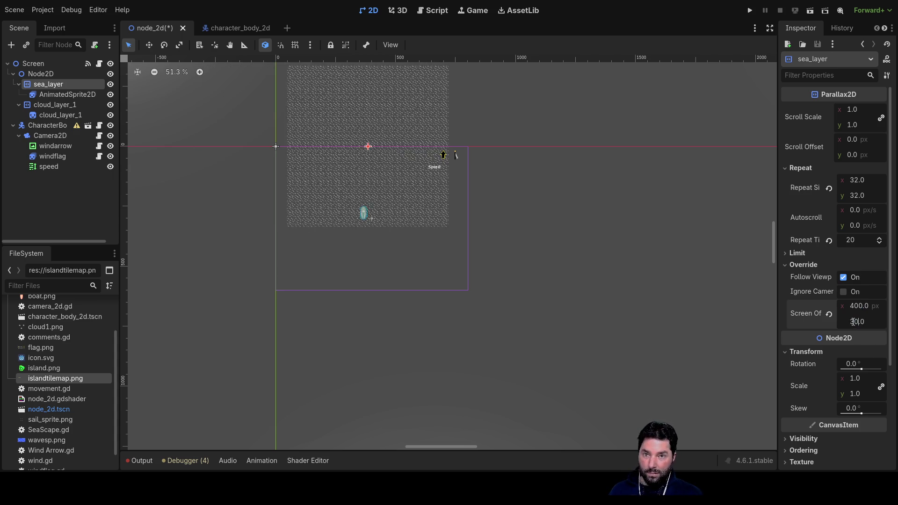
pyautogui.press('Return')
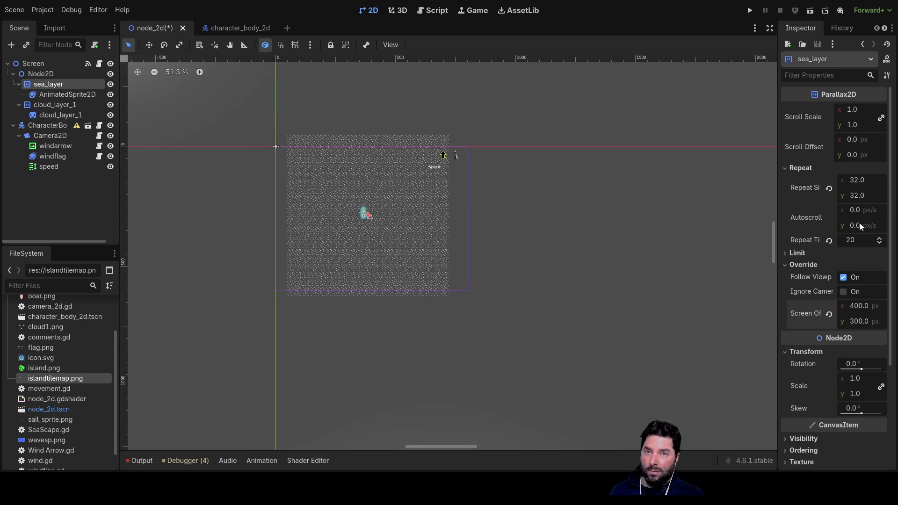
# - Raise the sea's repeat times to 28 and center the enlarged sea in view
pyautogui.click(881, 239)
pyautogui.click(881, 239)
pyautogui.click(881, 238)
pyautogui.click(881, 238)
pyautogui.click(881, 239)
pyautogui.click(881, 238)
pyautogui.click(881, 238)
pyautogui.click(880, 238)
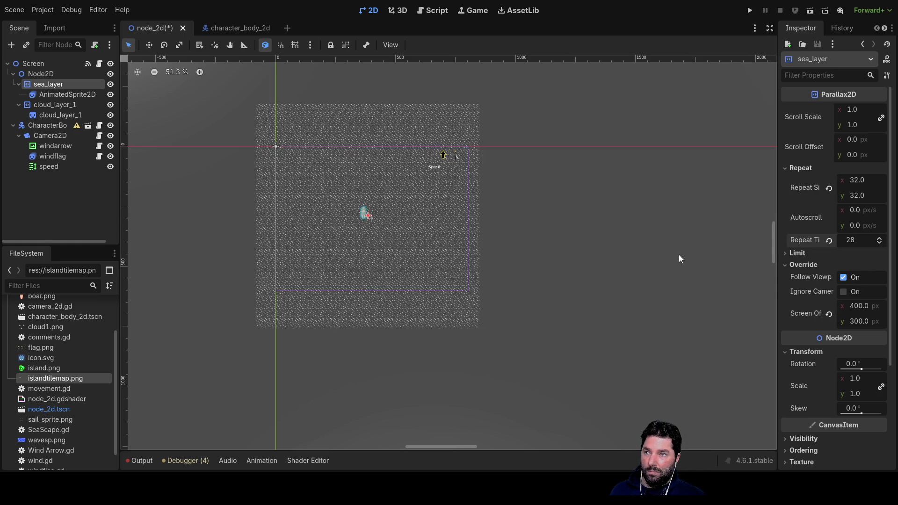
pyautogui.click(612, 211)
pyautogui.moveTo(561, 178); pyautogui.dragTo(601, 222)
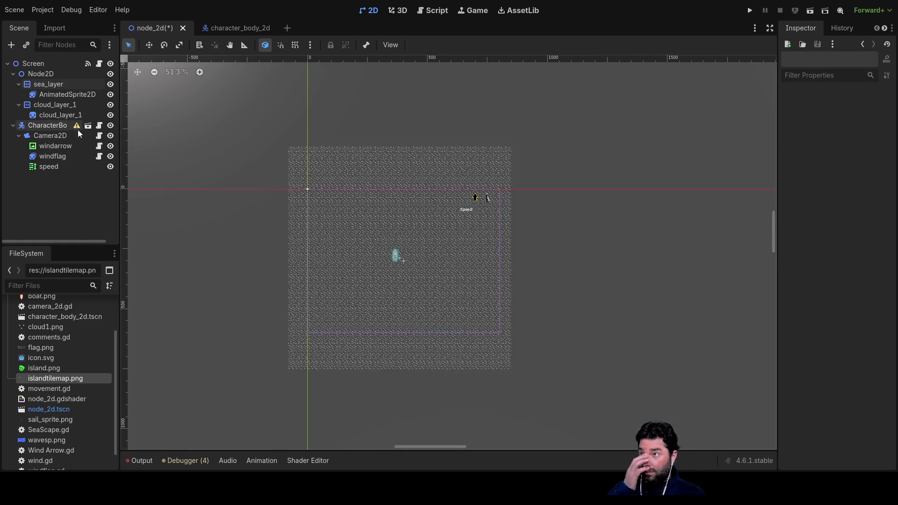
# - Set the AnimatedSprite2D wave animation speed to 1.0 FPS, then reselect sea_layer for review
pyautogui.click(60, 95)
pyautogui.scroll(10, 439, 235)
pyautogui.scroll(-5, 478, 242)
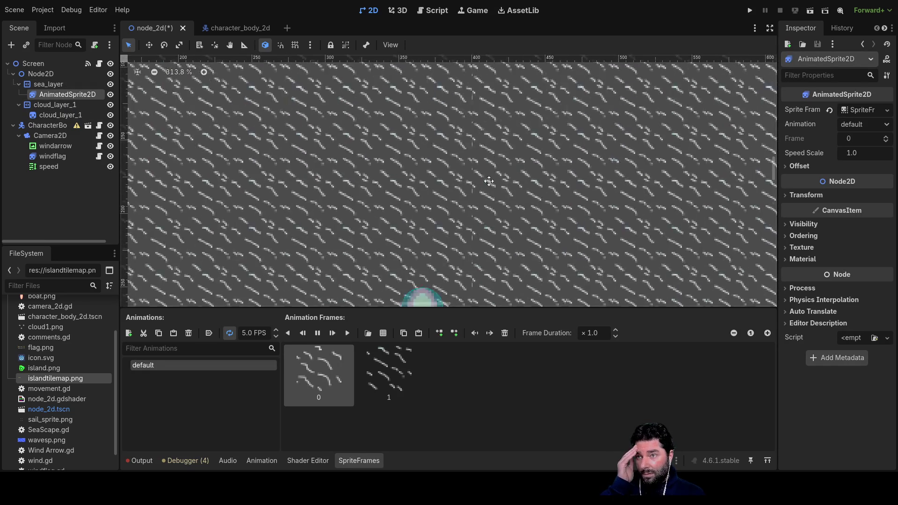
pyautogui.click(276, 336)
pyautogui.click(276, 337)
pyautogui.click(277, 336)
pyautogui.click(276, 336)
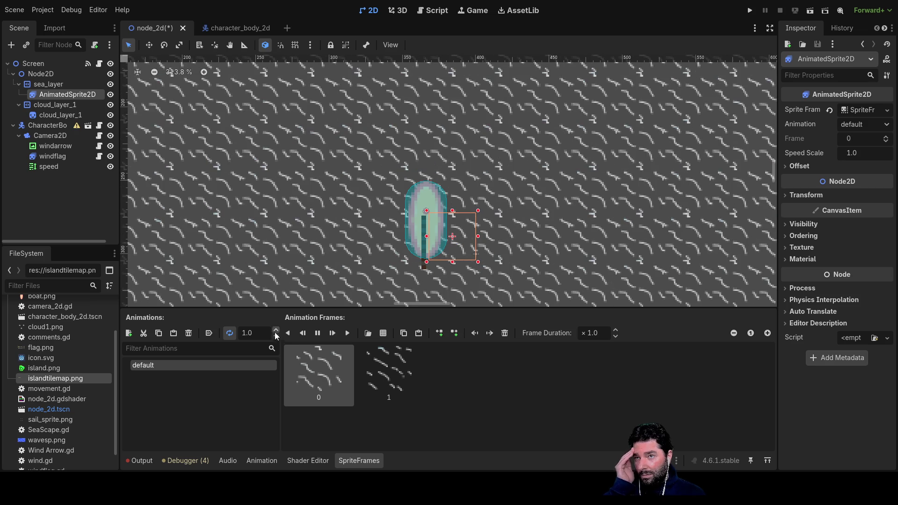
pyautogui.scroll(-9, 518, 206)
pyautogui.hscroll(5, 629, 209)
pyautogui.scroll(-2, 562, 173)
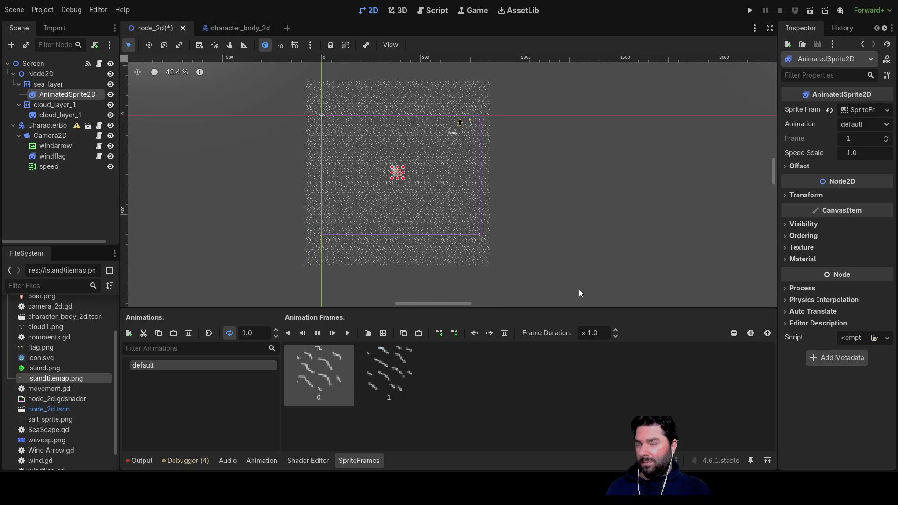
pyautogui.click(543, 161)
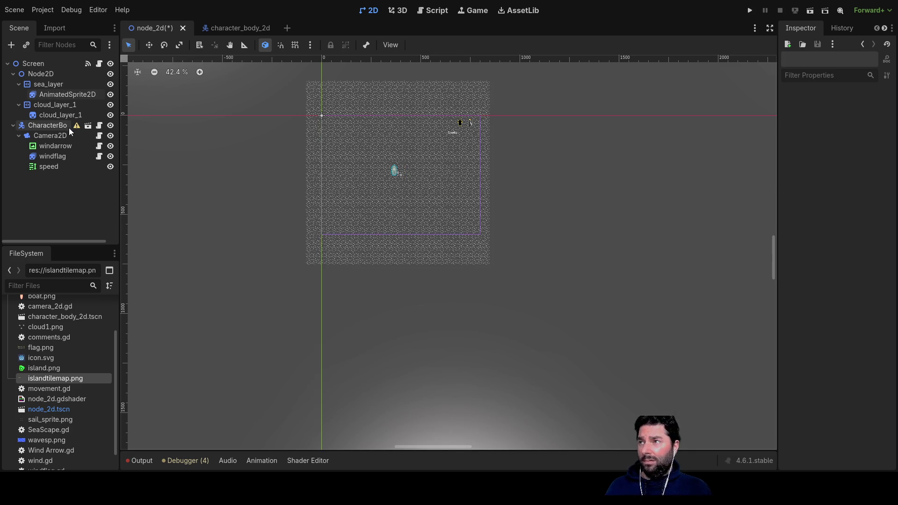
pyautogui.click(64, 96)
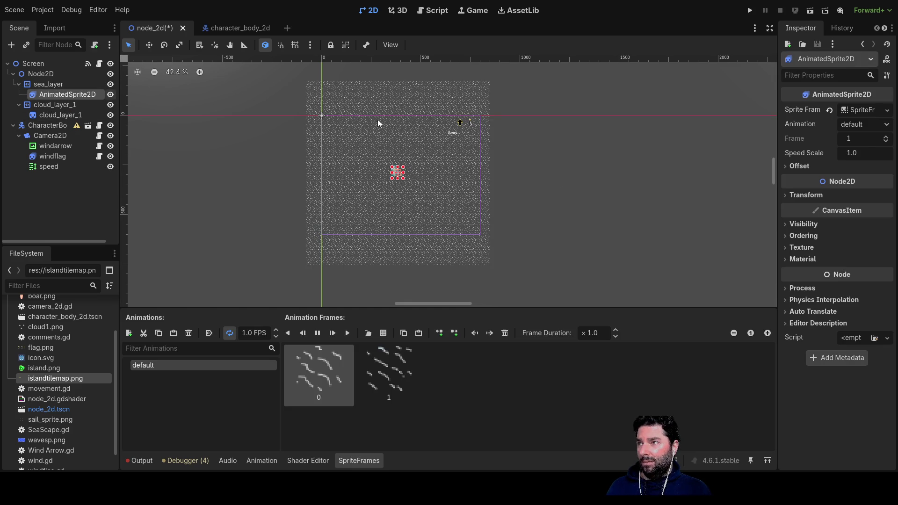
pyautogui.click(49, 84)
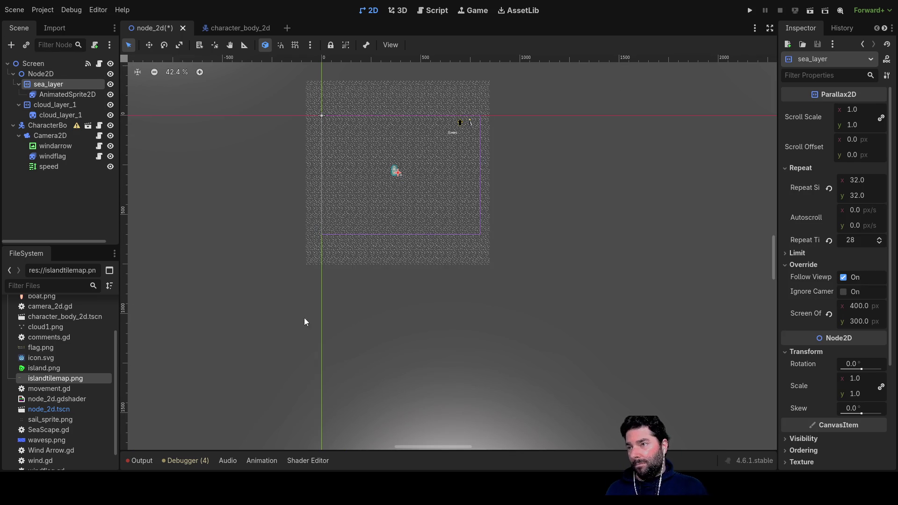
# - Add a TextureRect above the wave sprite and rename the sprite to waves
pyautogui.hotkey('ctrl', 'v')
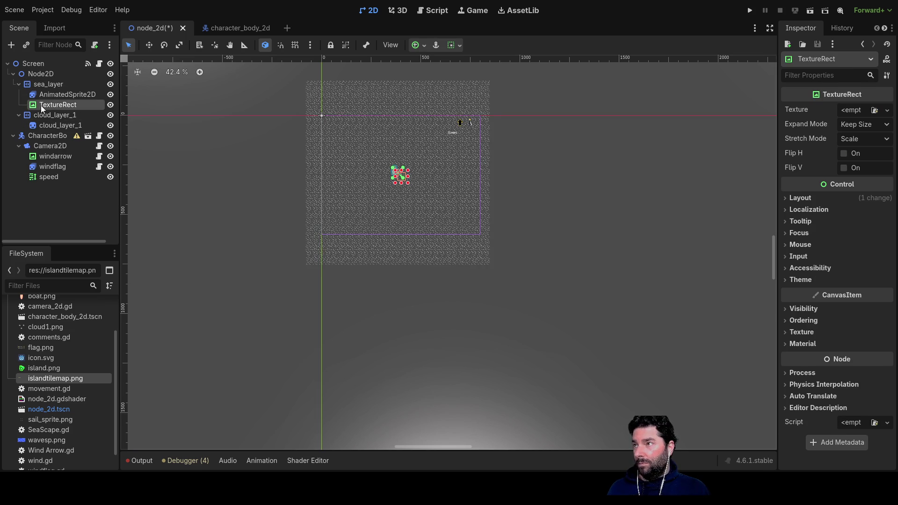
pyautogui.moveTo(45, 102); pyautogui.dragTo(47, 96)
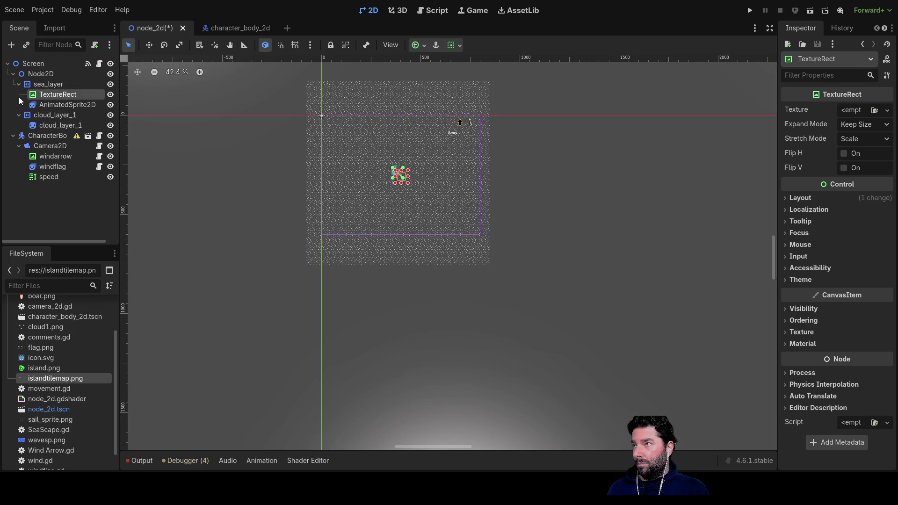
pyautogui.click(74, 103)
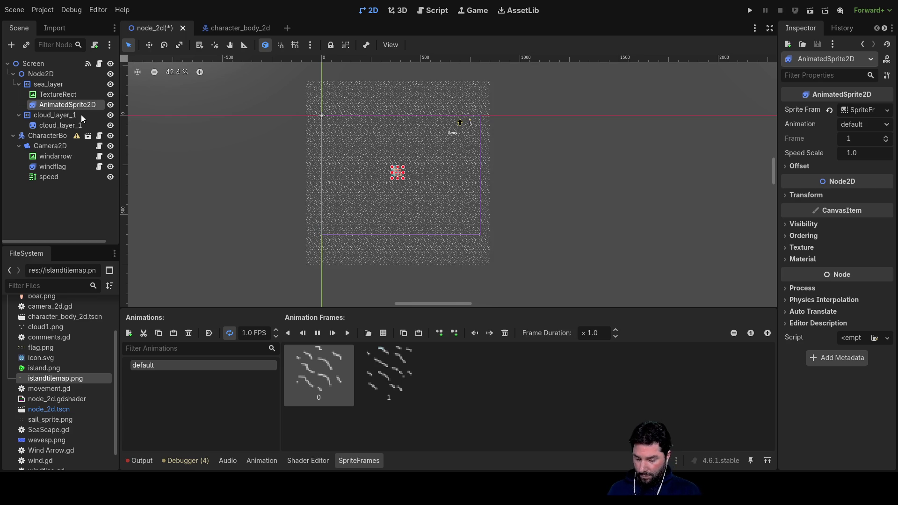
pyautogui.press('F2')
pyautogui.write('waves')
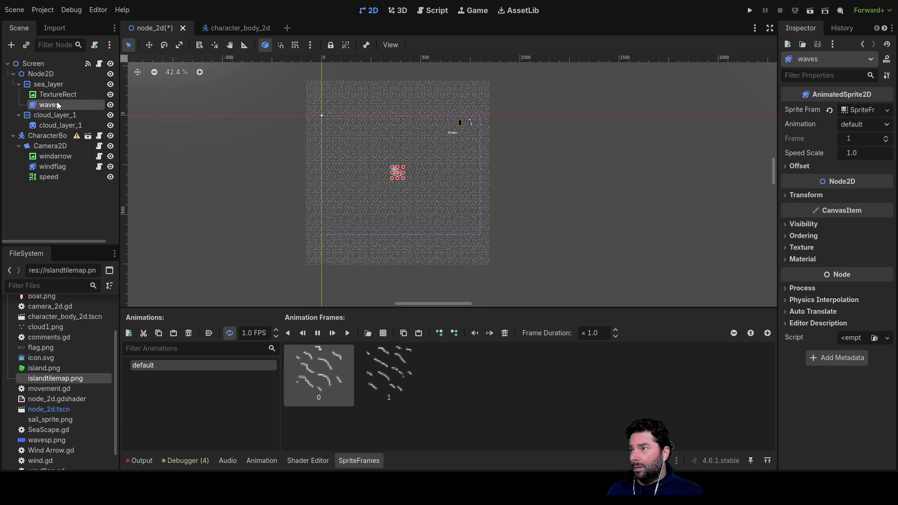
pyautogui.press('Return')
# - Rename the TextureRect to seascape and assign blue.png as its texture
pyautogui.click(60, 96)
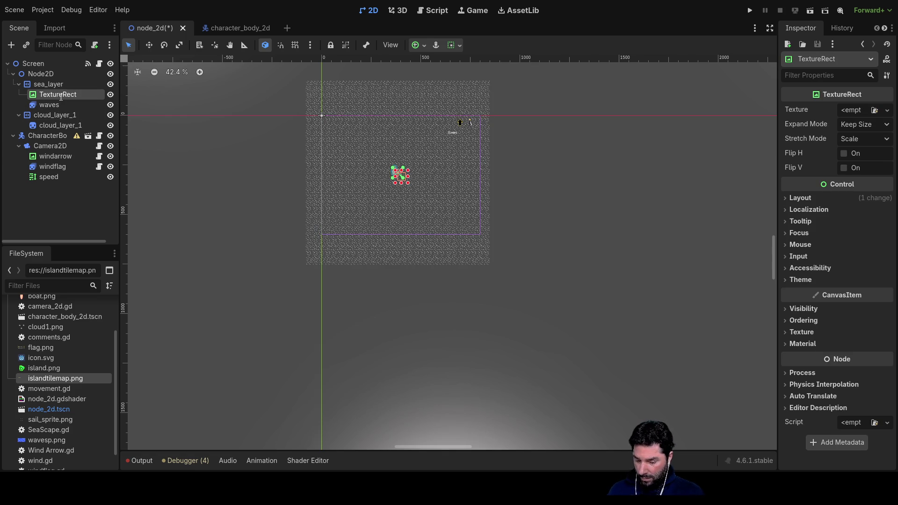
pyautogui.write('seascape')
pyautogui.press('Return')
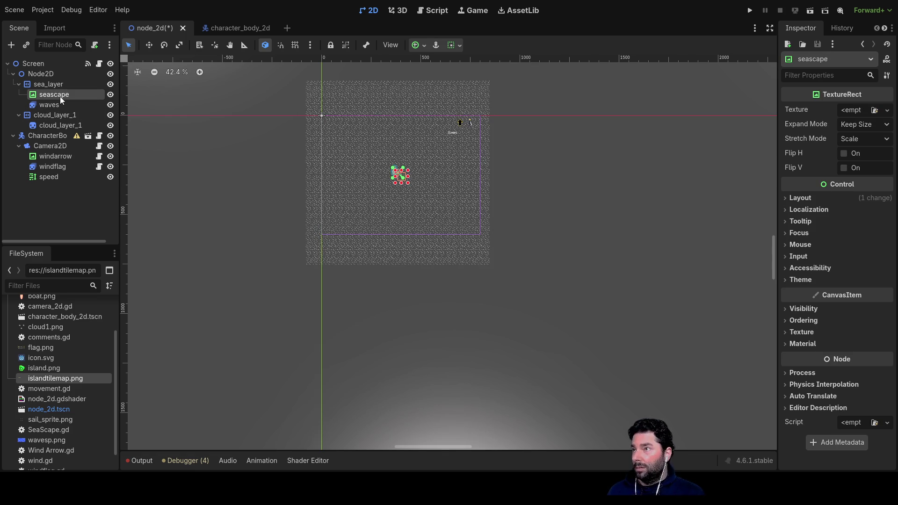
pyautogui.scroll(-1, 64, 380)
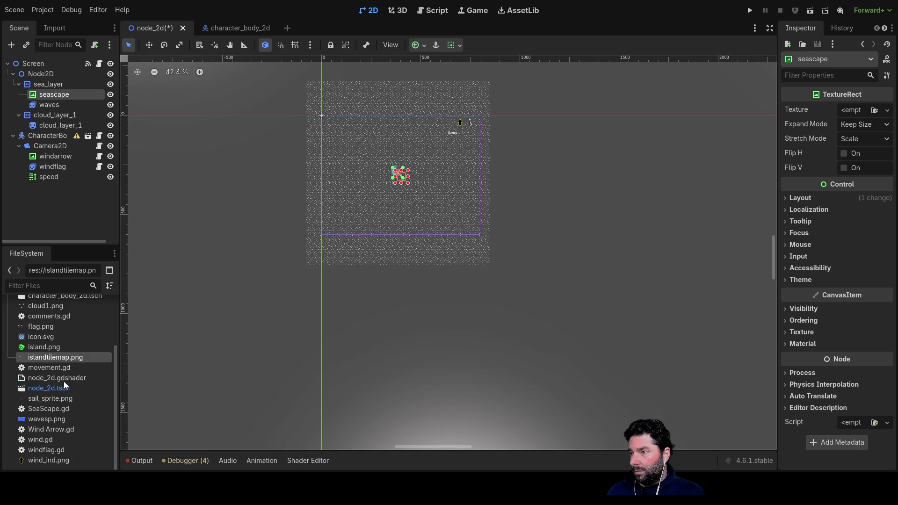
pyautogui.scroll(3, 55, 368)
pyautogui.moveTo(52, 329)
pyautogui.mouseDown()
pyautogui.moveTo(39, 328)
pyautogui.moveTo(61, 98)
pyautogui.moveTo(874, 148)
pyautogui.mouseUp()
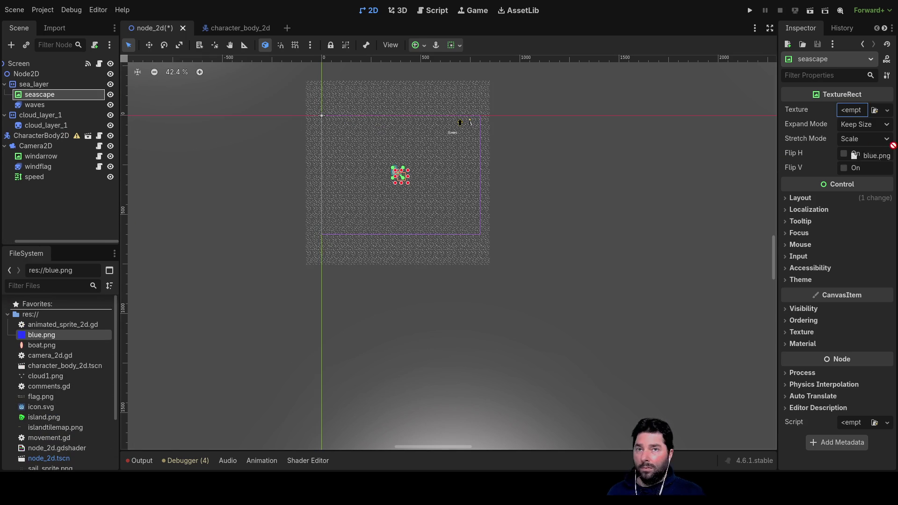
pyautogui.moveTo(867, 115); pyautogui.dragTo(862, 117)
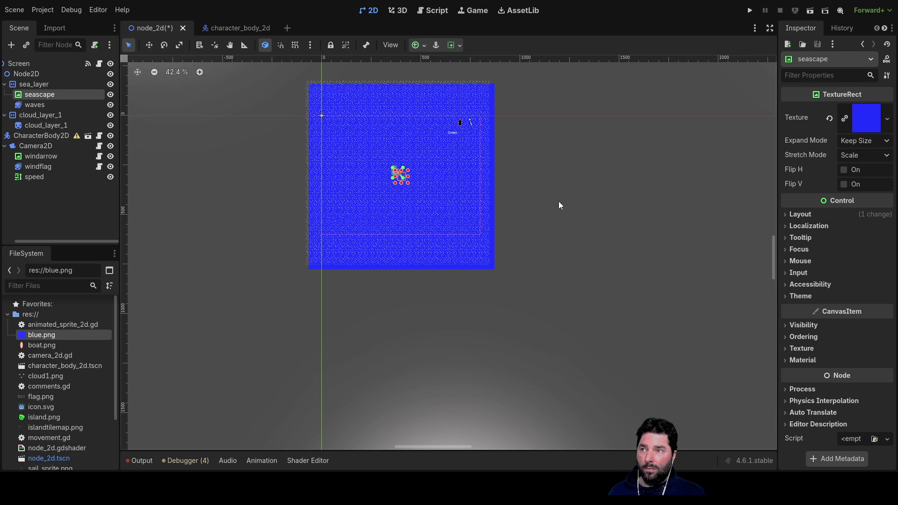
pyautogui.click(551, 183)
pyautogui.scroll(10, 403, 175)
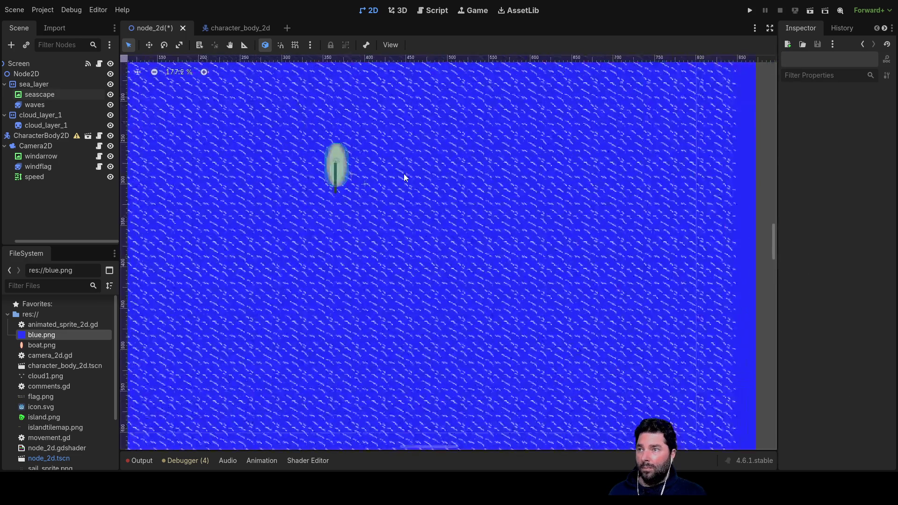
# - Zoom out to view the blue sea and add a TileMapLayer node
pyautogui.scroll(-6, 405, 182)
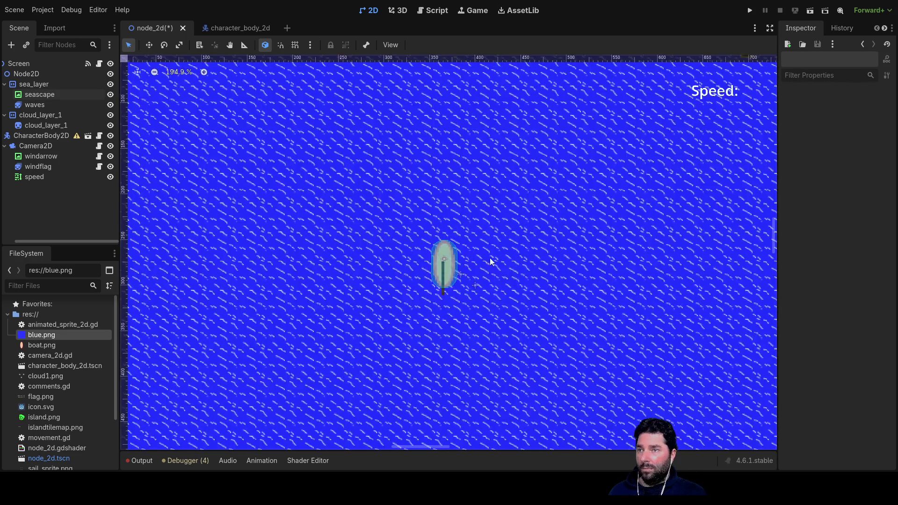
pyautogui.scroll(-3, 516, 279)
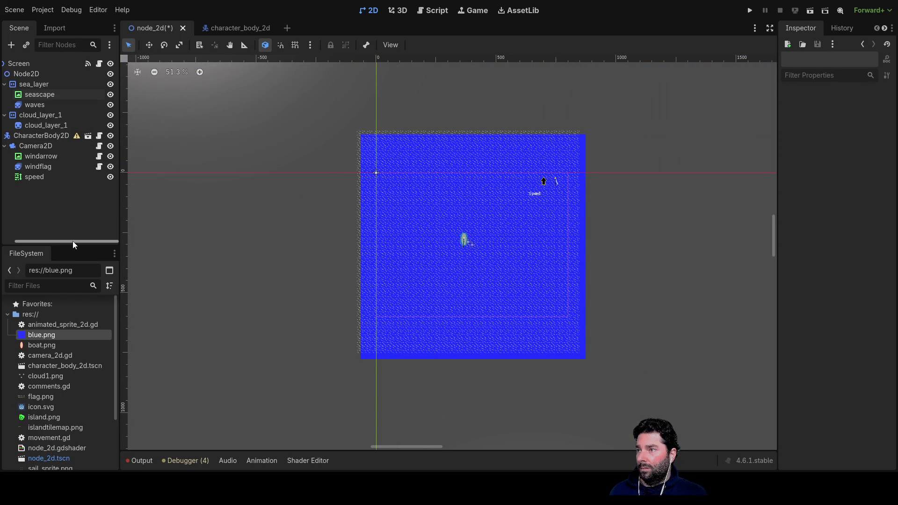
pyautogui.moveTo(72, 241); pyautogui.dragTo(41, 238)
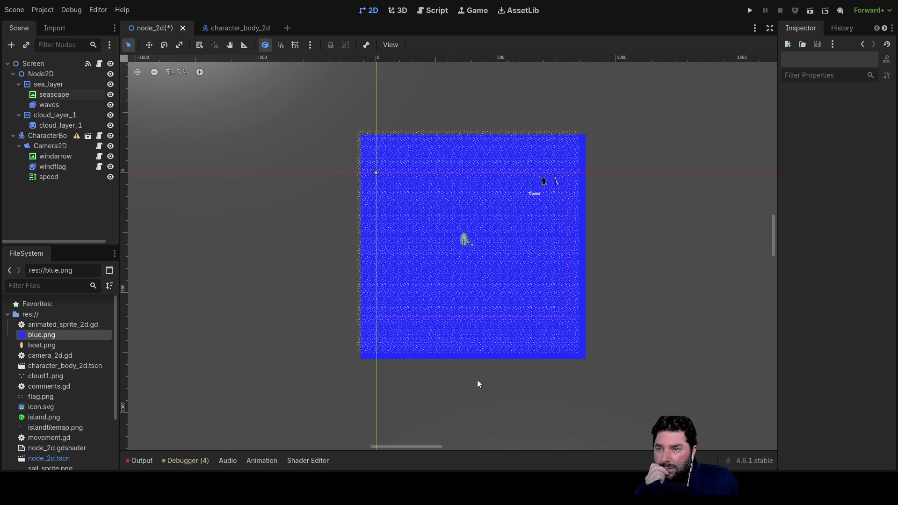
pyautogui.hotkey('ctrl', 'z')
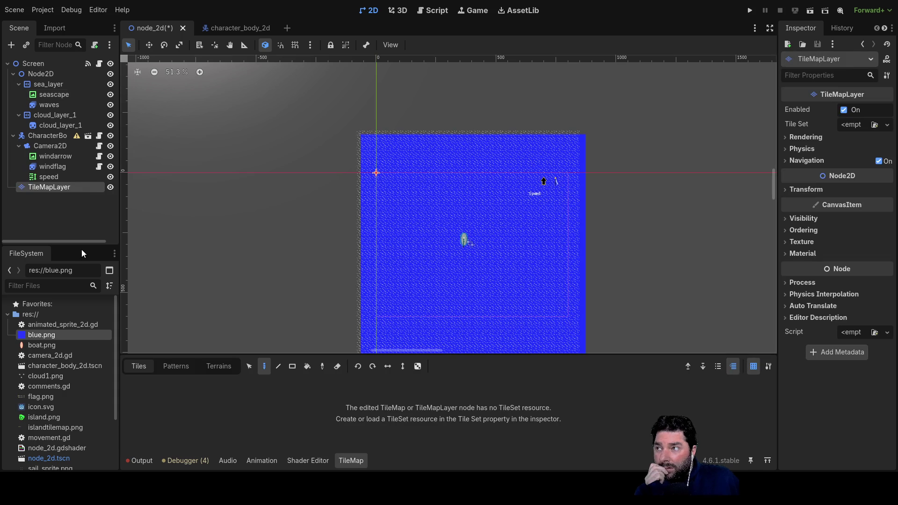
# - Move the TileMapLayer under sea_layer below waves and give it a new TileSet
pyautogui.moveTo(43, 185)
pyautogui.mouseDown()
pyautogui.moveTo(38, 75)
pyautogui.moveTo(47, 86)
pyautogui.mouseUp()
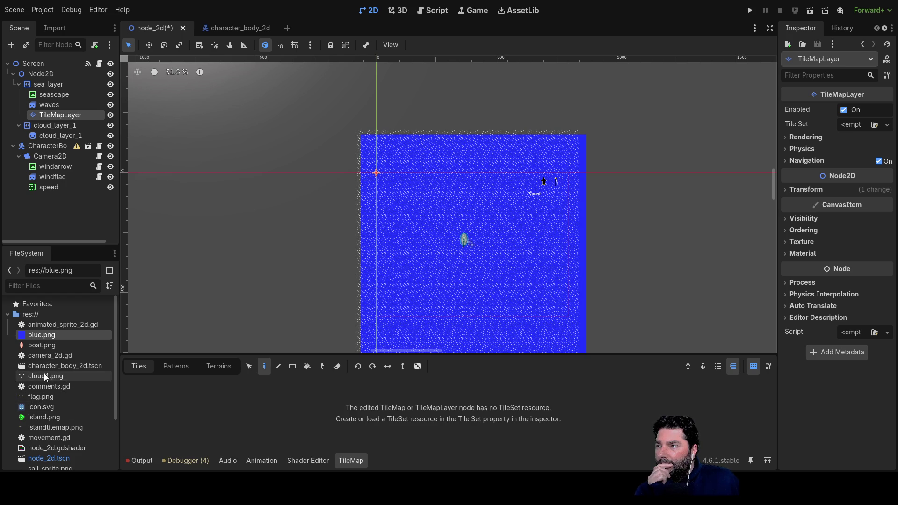
pyautogui.moveTo(35, 428)
pyautogui.mouseDown()
pyautogui.moveTo(344, 418)
pyautogui.moveTo(94, 396)
pyautogui.moveTo(205, 392)
pyautogui.mouseUp()
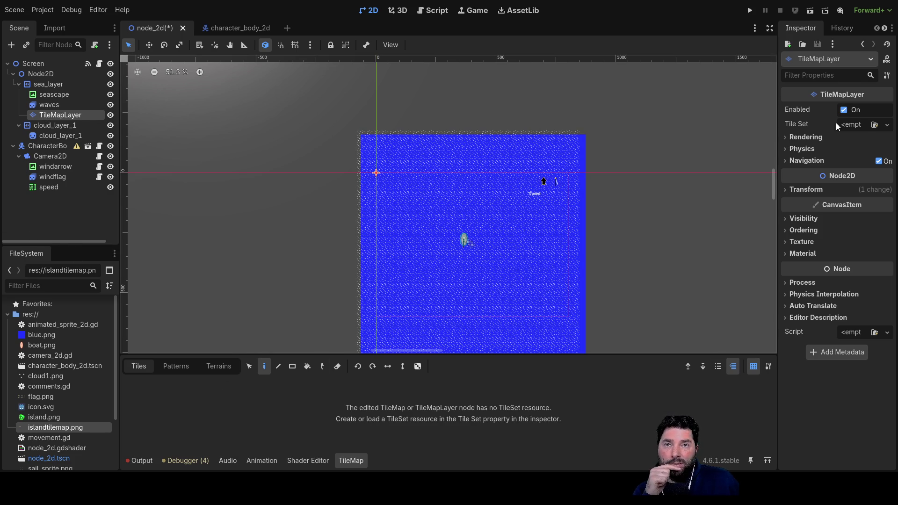
pyautogui.click(887, 124)
pyautogui.click(858, 140)
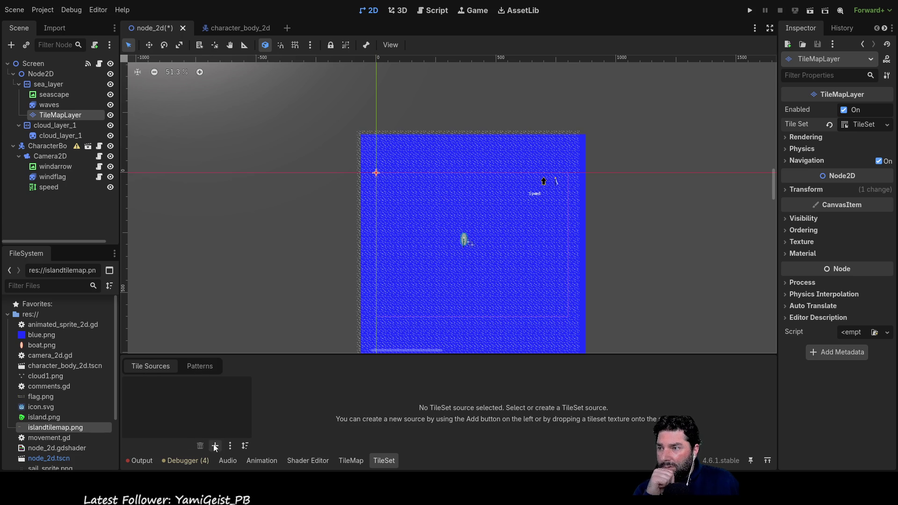
# - Add islandtilemap.png as the TileSet's atlas source and enlarge the tile editing panel
pyautogui.moveTo(41, 428)
pyautogui.mouseDown()
pyautogui.moveTo(180, 418)
pyautogui.moveTo(178, 406)
pyautogui.mouseUp()
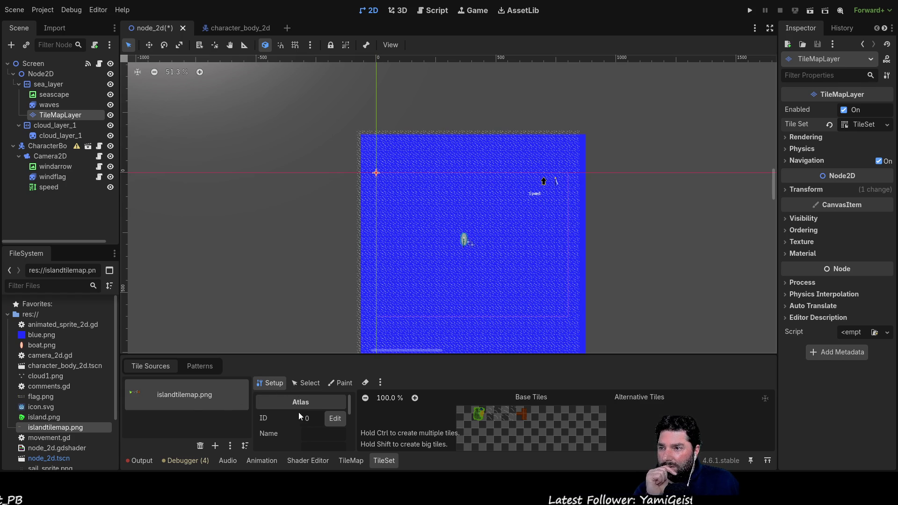
pyautogui.scroll(-1, 290, 416)
pyautogui.scroll(-1, 293, 415)
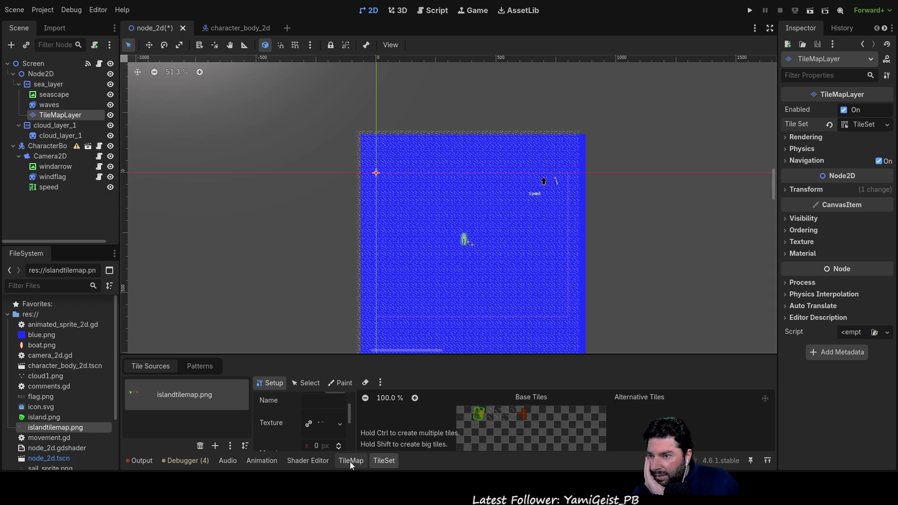
pyautogui.moveTo(367, 355)
pyautogui.mouseDown()
pyautogui.moveTo(376, 174)
pyautogui.moveTo(376, 183)
pyautogui.mouseUp()
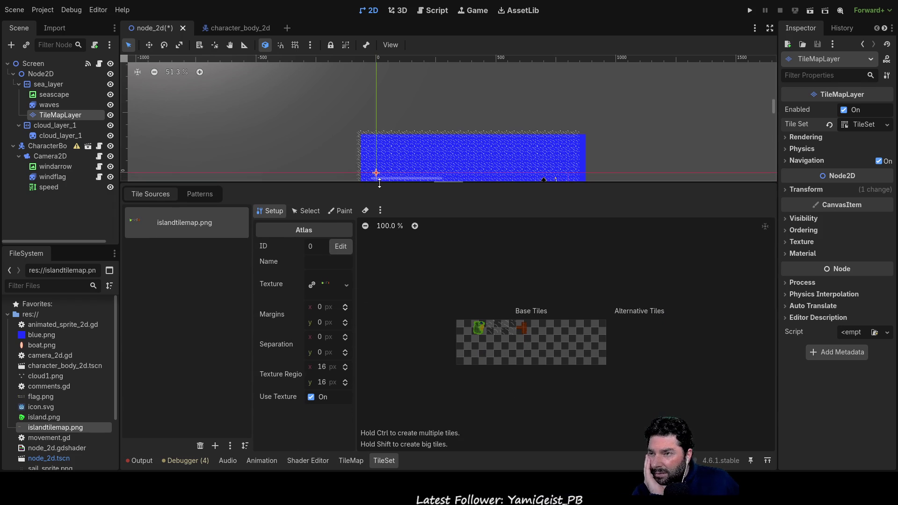
# - Set the atlas separation to 32 × 32 px, then edit the horizontal separation again
pyautogui.click(321, 338)
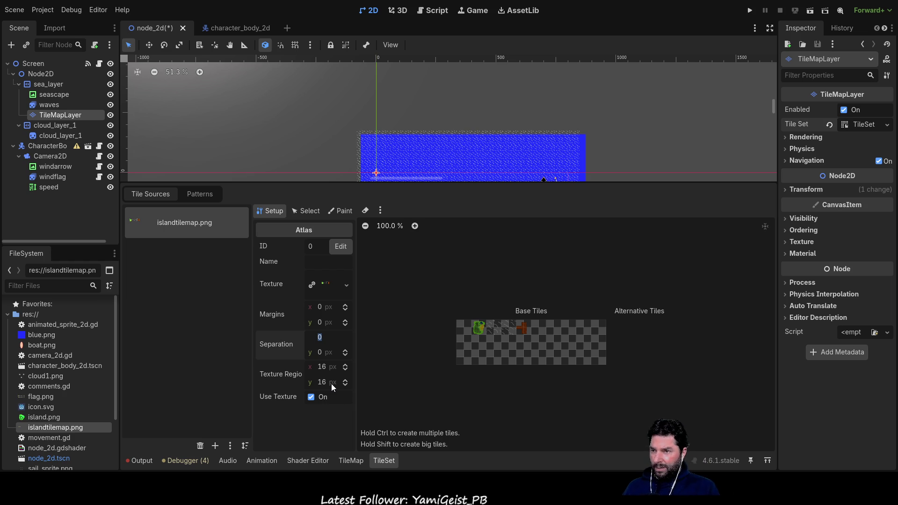
pyautogui.write('32')
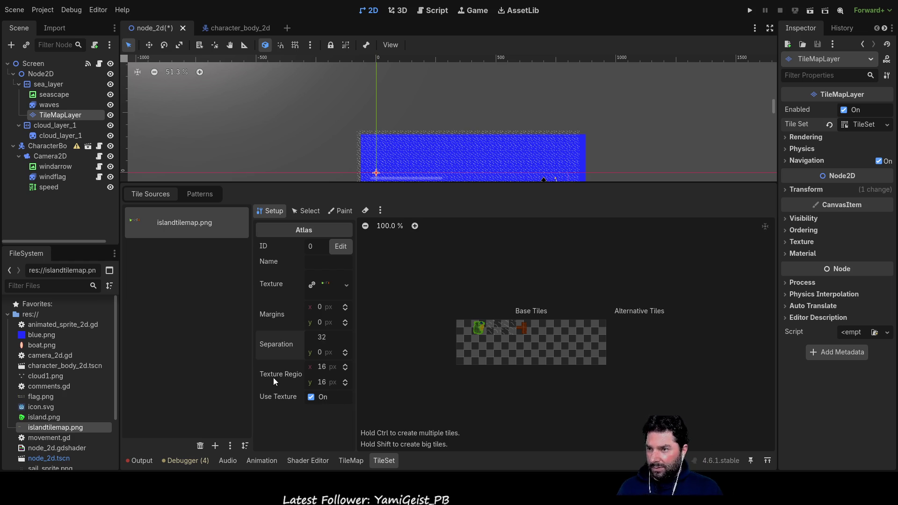
pyautogui.click(320, 353)
pyautogui.write('32')
pyautogui.press('Return')
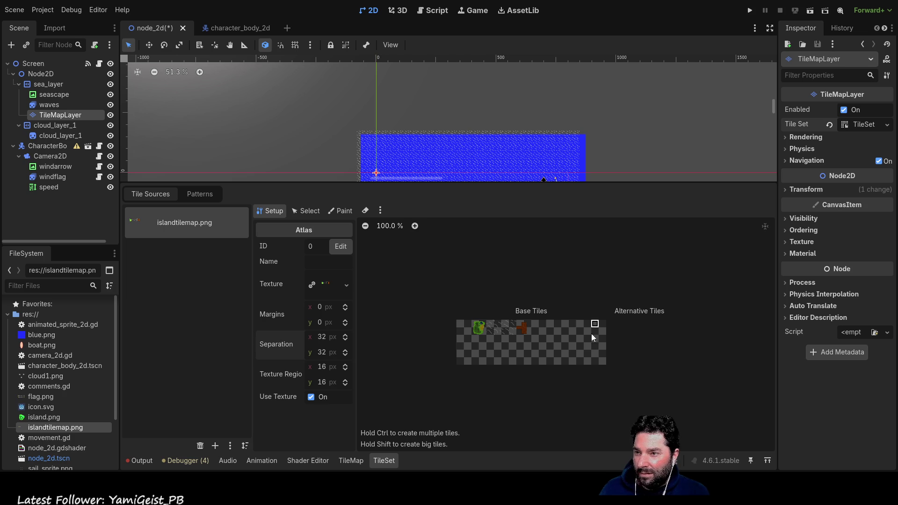
pyautogui.click(318, 335)
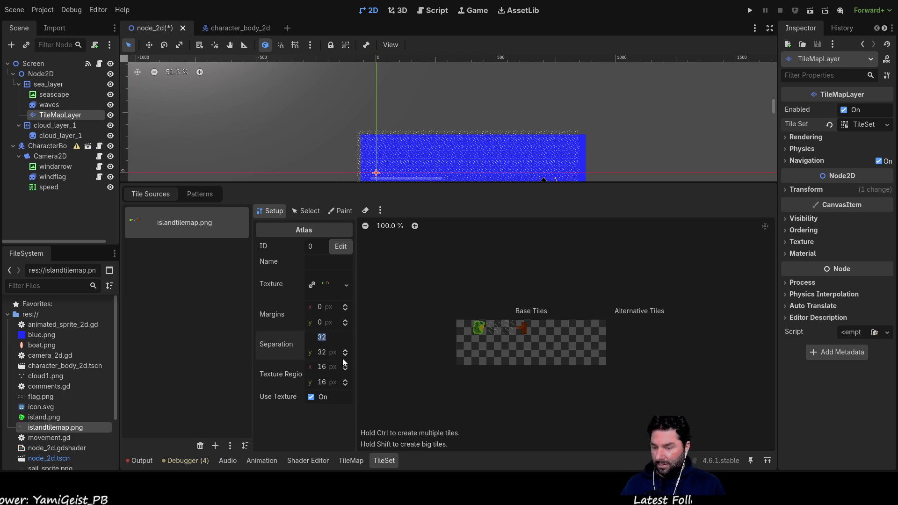
pyautogui.write('64')
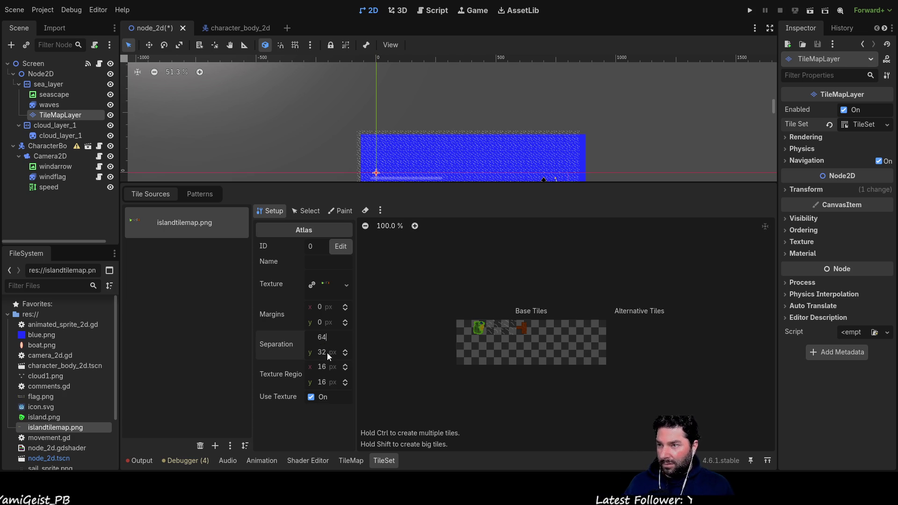
pyautogui.write('64')
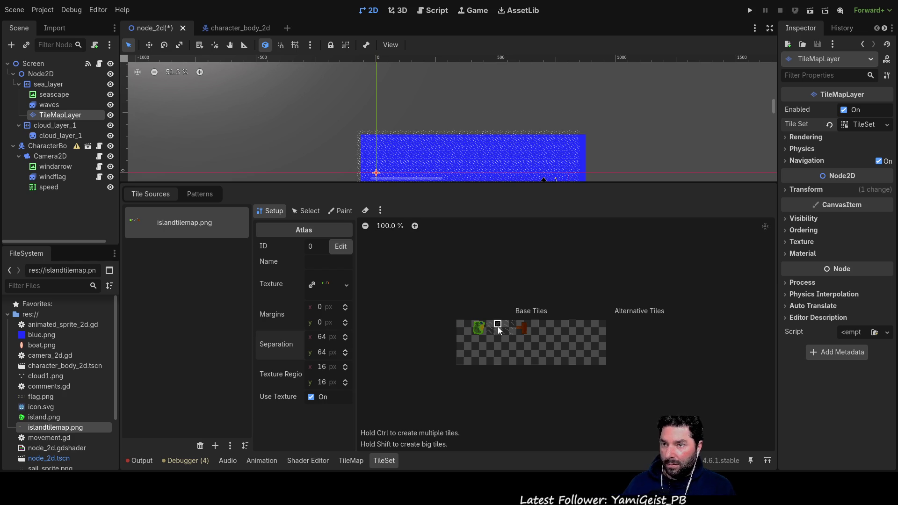
# - Create tiles in the first cells of the atlas's top row
pyautogui.click(460, 325)
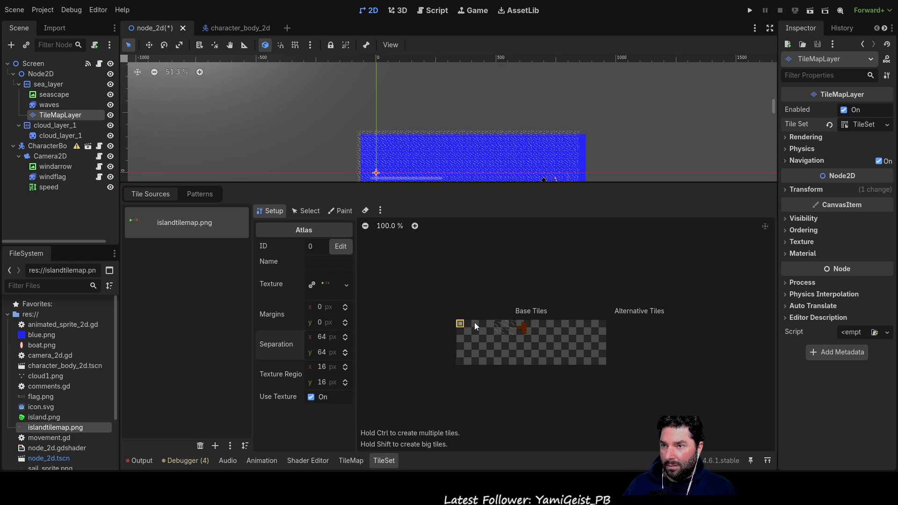
pyautogui.click(497, 324)
pyautogui.click(460, 324)
pyautogui.click(499, 326)
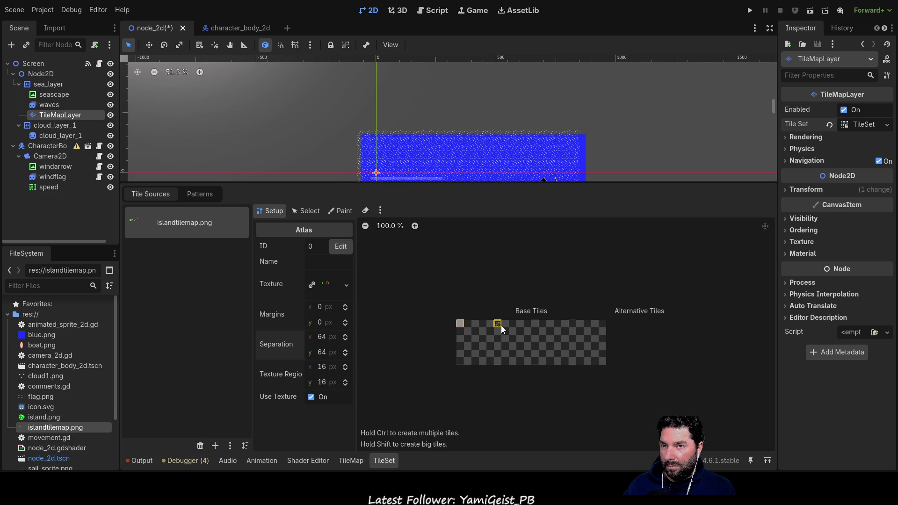
# - Set the atlas separation back to 32 px on both axes
pyautogui.click(321, 337)
pyautogui.write('32')
pyautogui.press('Return')
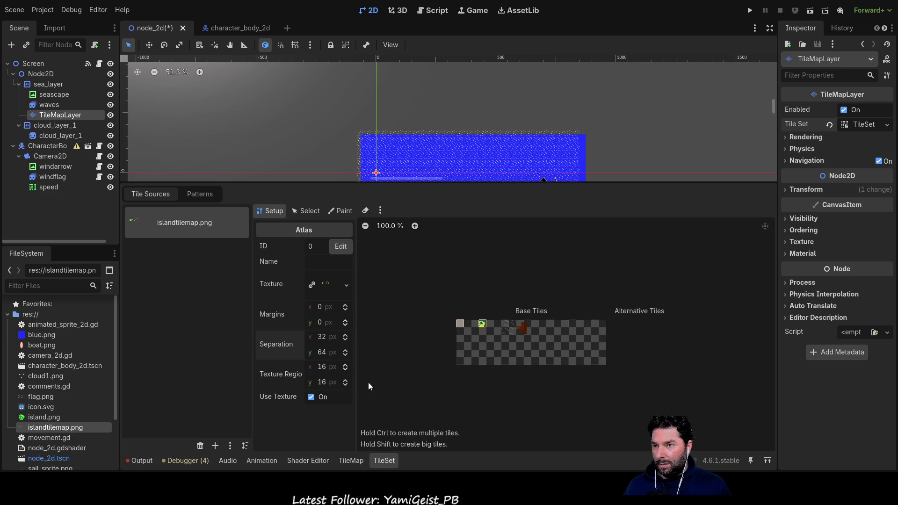
pyautogui.click(322, 352)
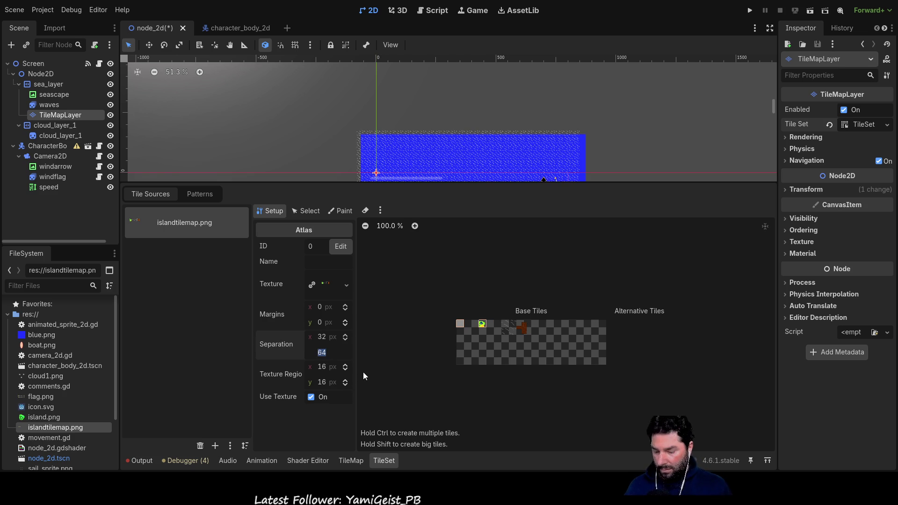
pyautogui.write('32')
pyautogui.press('Return')
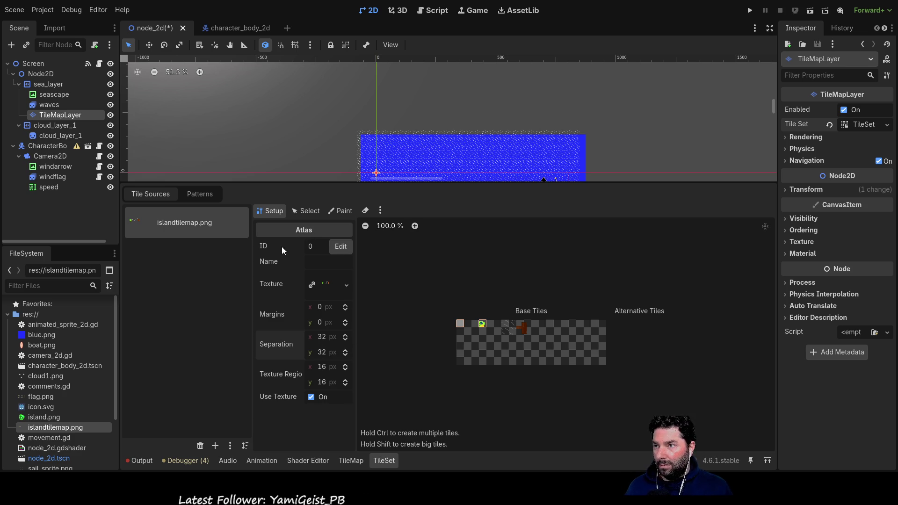
# - Name the atlas source island
pyautogui.click(326, 268)
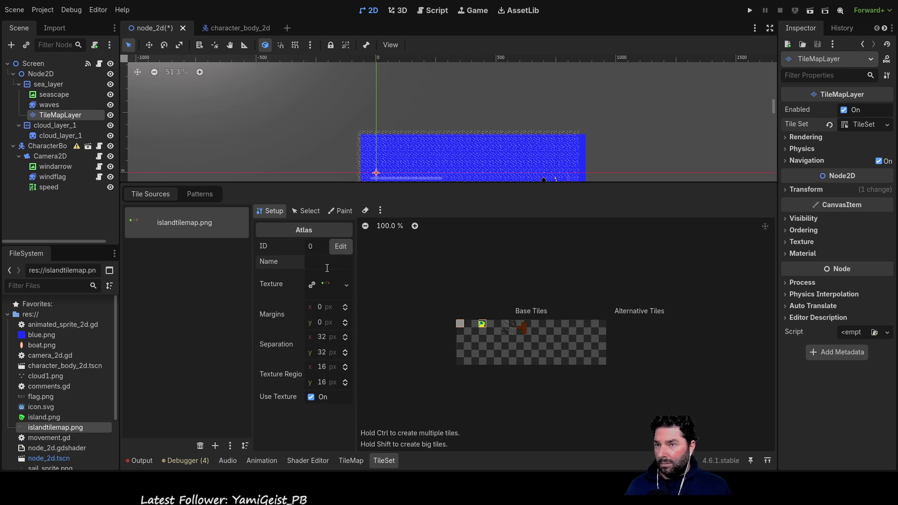
pyautogui.write('island')
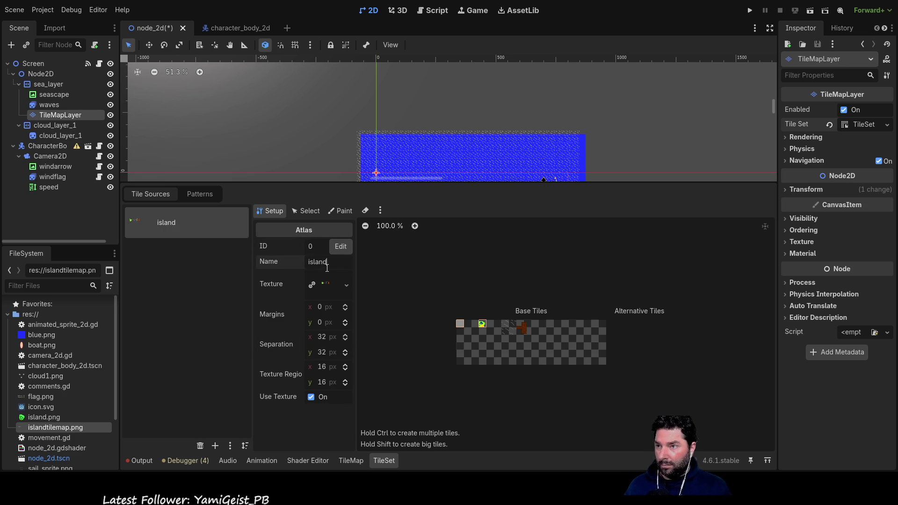
pyautogui.click(308, 211)
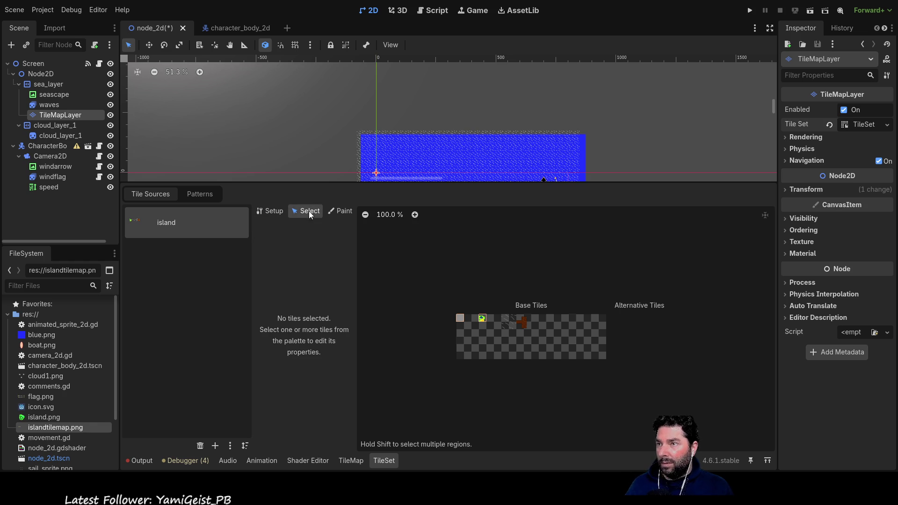
# - Inspect the green island tile (1, 0), then return to the atlas Setup settings
pyautogui.click(483, 318)
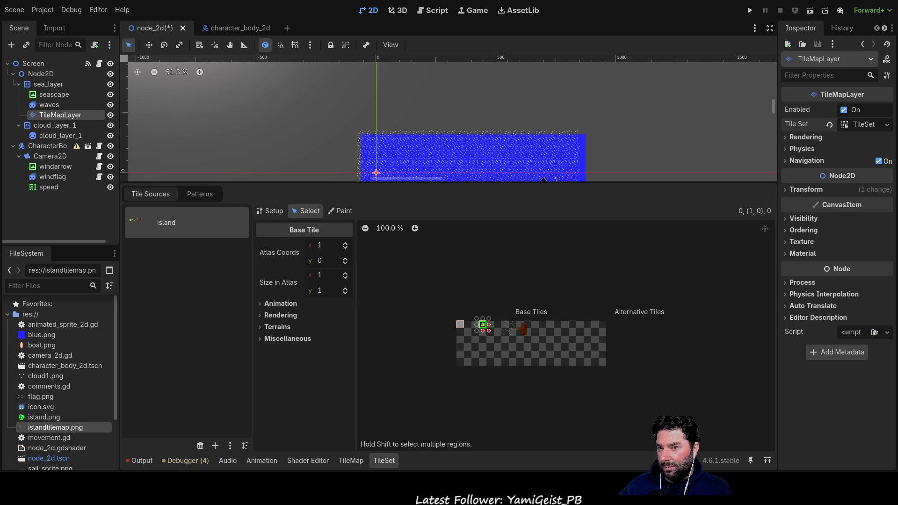
pyautogui.click(269, 211)
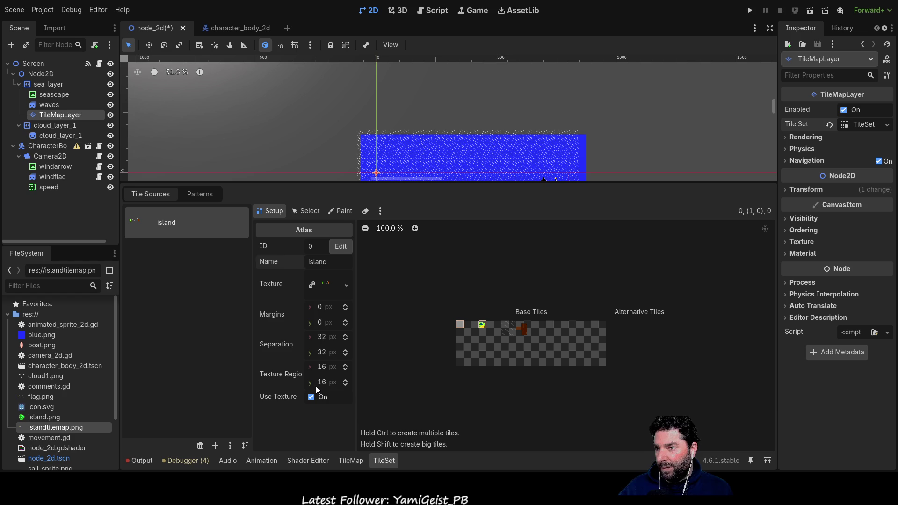
# - Set the atlas texture region to 32 × 32 px
pyautogui.write('32')
pyautogui.press('Tab')
pyautogui.write('32')
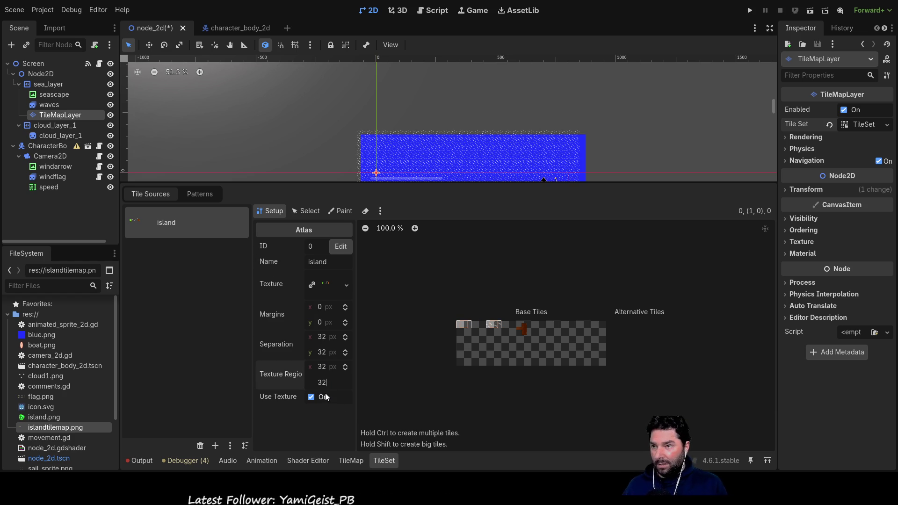
pyautogui.press('Return')
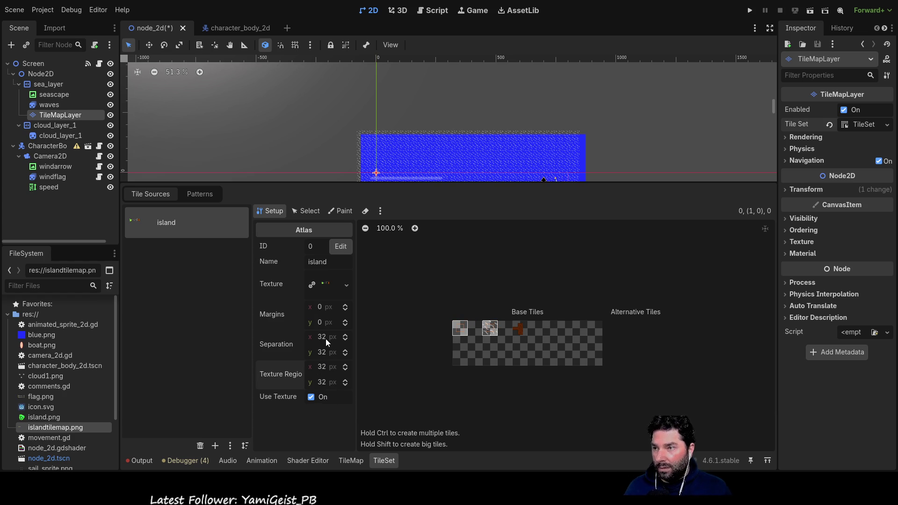
# - Set the atlas separation to 0 on both axes and create tiles in the second row
pyautogui.click(320, 337)
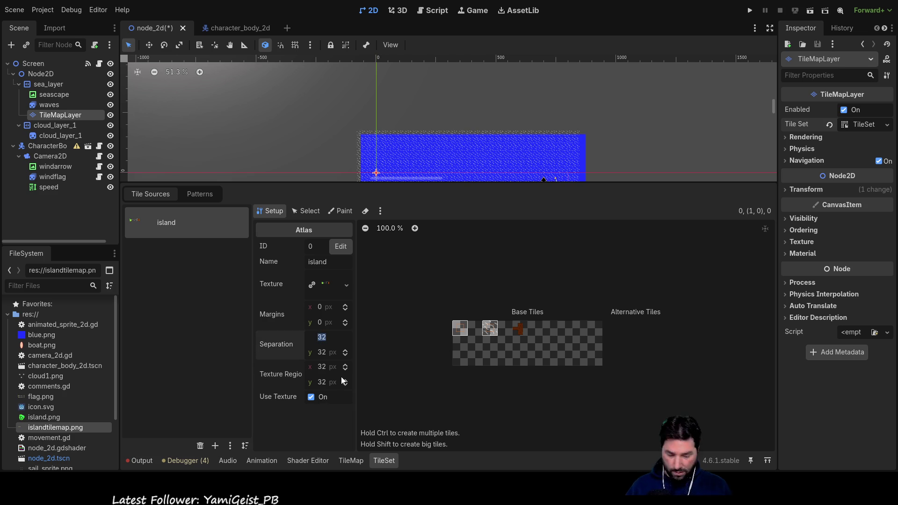
pyautogui.write('0')
pyautogui.click(316, 354)
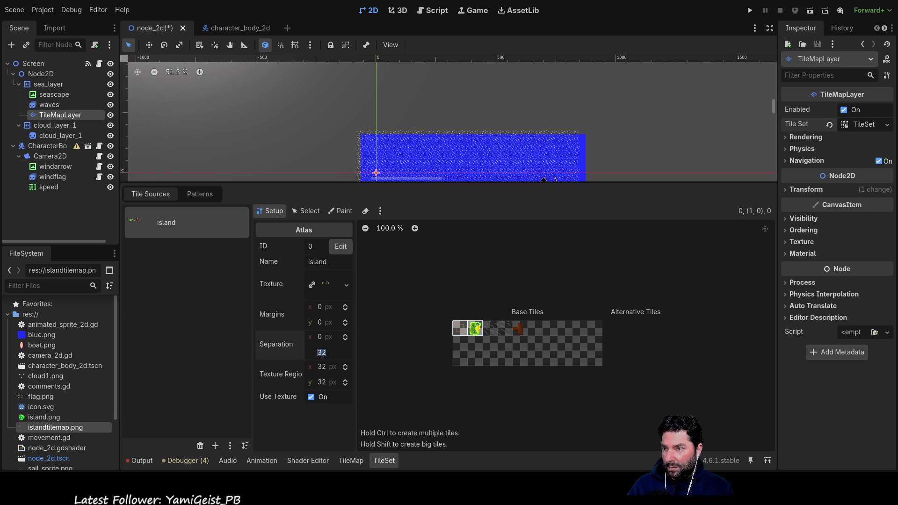
pyautogui.write('0')
pyautogui.press('Return')
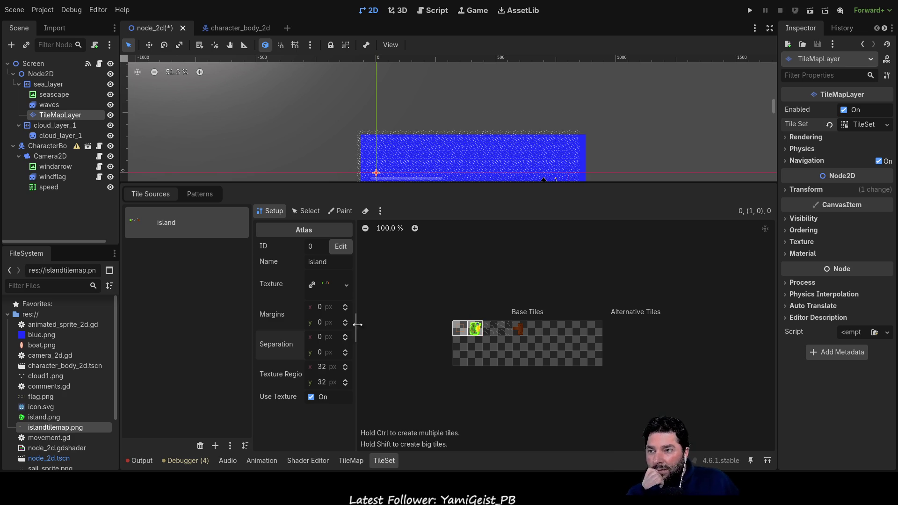
pyautogui.click(460, 344)
# - Create tiles across the first and second rows of the island atlas
pyautogui.click(475, 344)
pyautogui.click(477, 331)
pyautogui.click(475, 344)
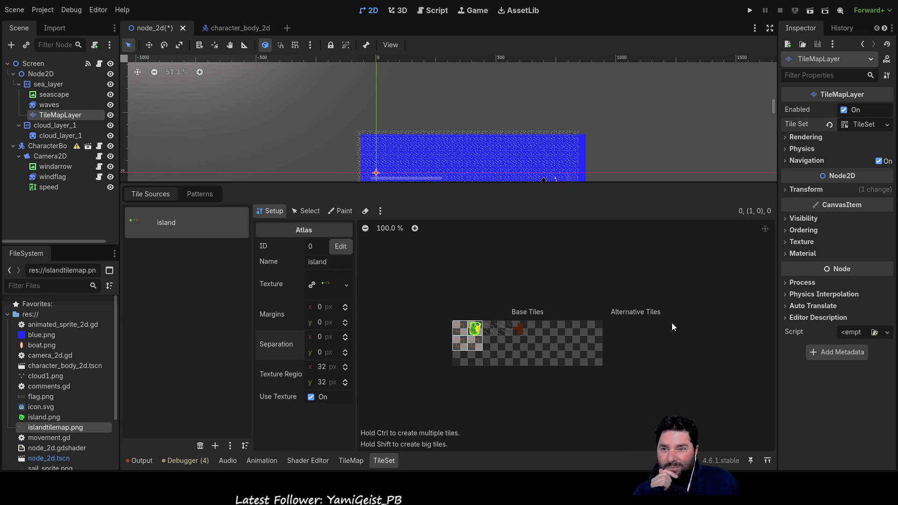
pyautogui.click(491, 328)
pyautogui.click(519, 328)
pyautogui.click(506, 328)
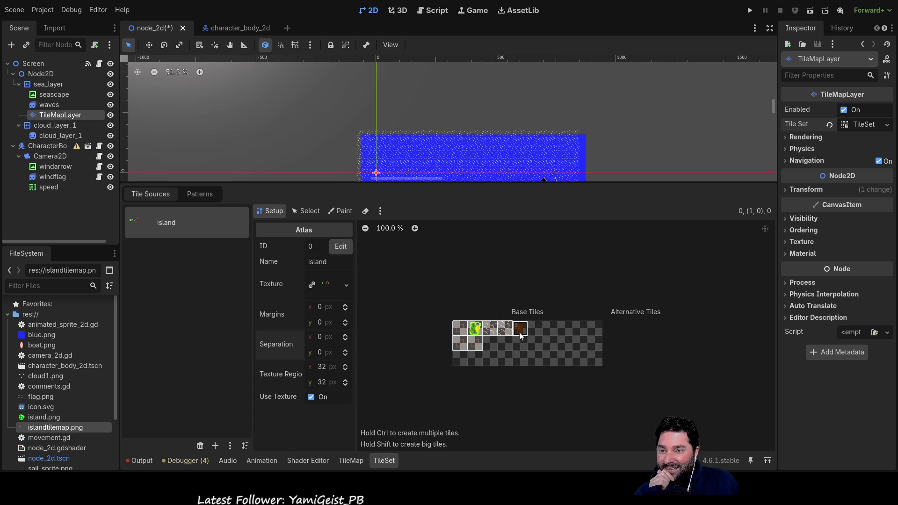
pyautogui.click(519, 344)
pyautogui.click(506, 344)
pyautogui.click(491, 344)
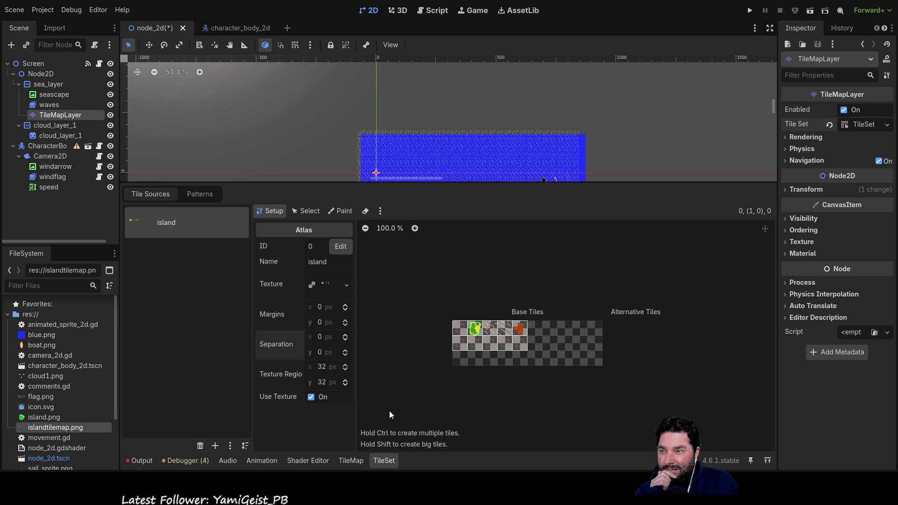
pyautogui.click(464, 331)
# - Delete the unwanted second-row and extra first-row tiles, keeping the green island tile, then switch to Select
pyautogui.click(465, 327)
pyautogui.click(456, 343)
pyautogui.click(470, 348)
pyautogui.rightClick(492, 348)
pyautogui.click(493, 328)
pyautogui.rightClick(493, 328)
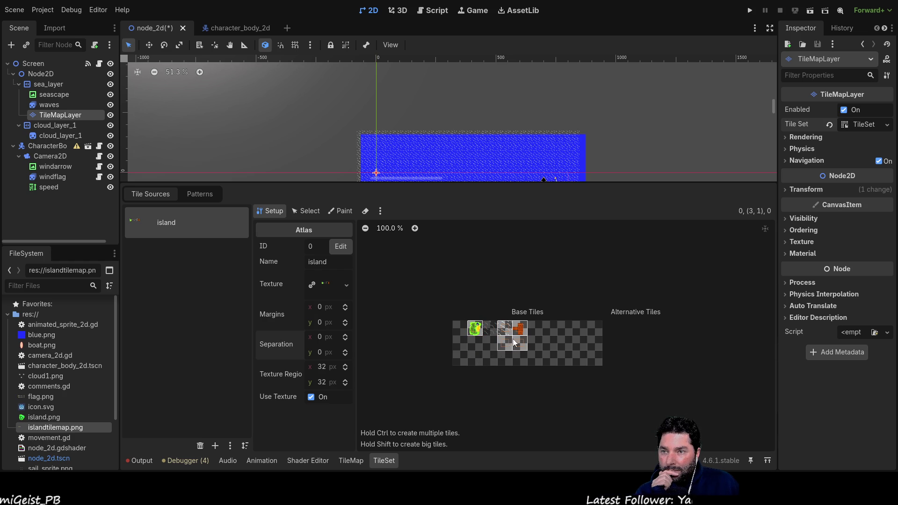
pyautogui.rightClick(527, 347)
pyautogui.click(518, 345)
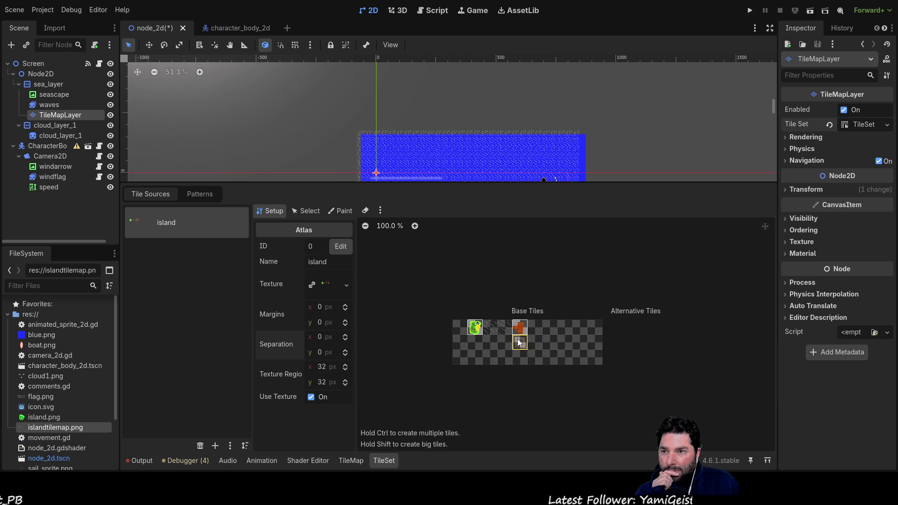
pyautogui.rightClick(519, 344)
pyautogui.rightClick(519, 328)
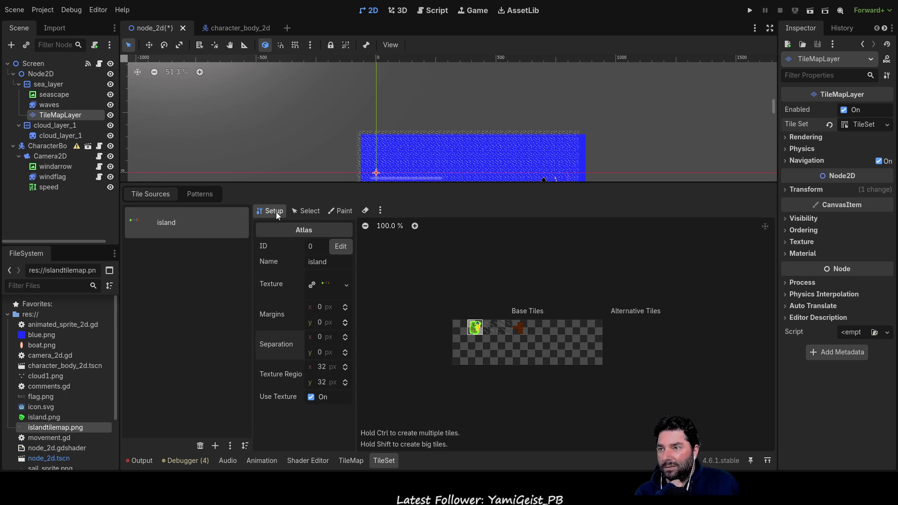
pyautogui.click(296, 212)
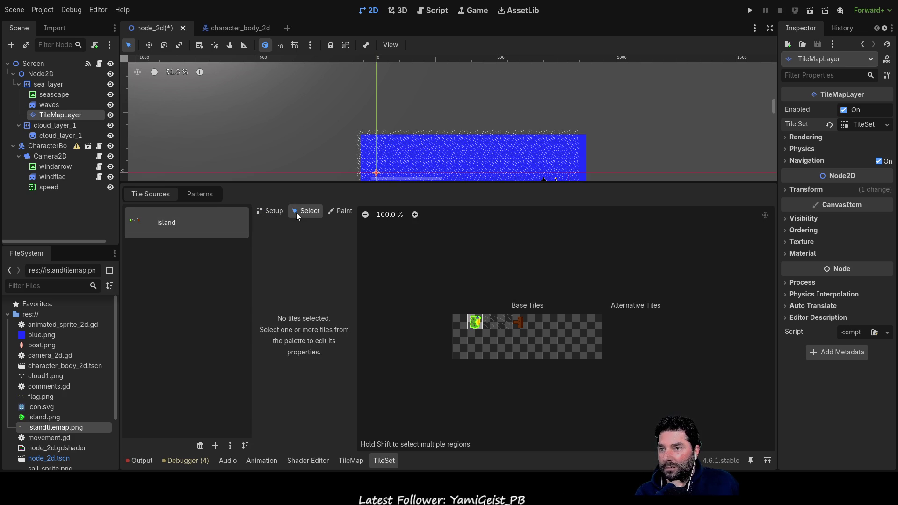
# - Review the green island tile's Animation, Rendering and Miscellaneous property sections
pyautogui.click(477, 324)
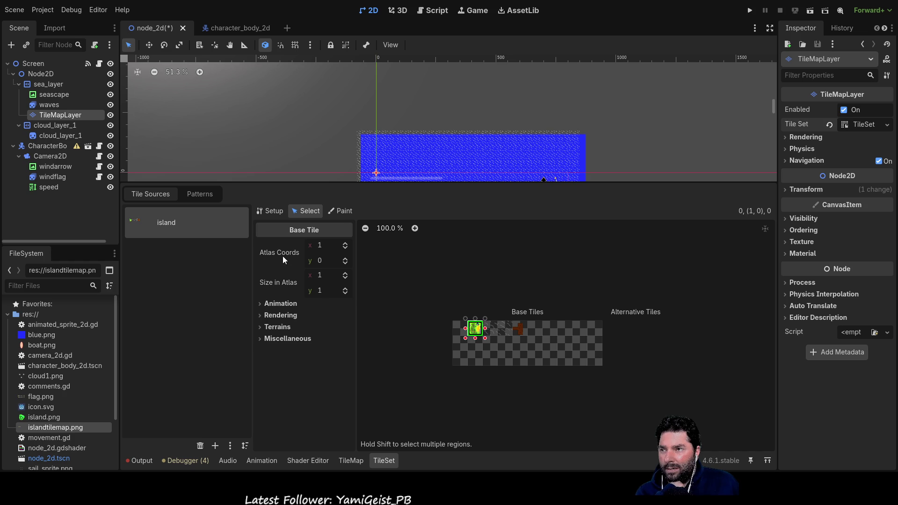
pyautogui.click(260, 304)
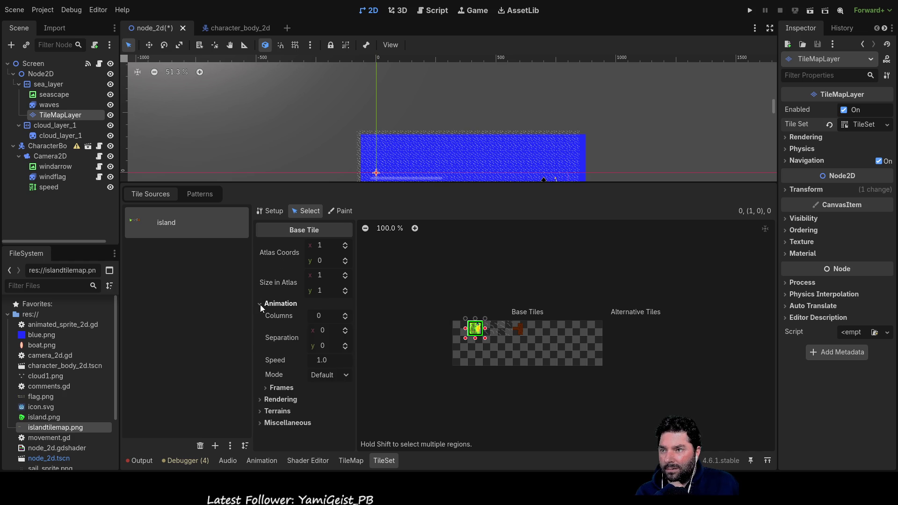
pyautogui.click(260, 304)
pyautogui.click(259, 314)
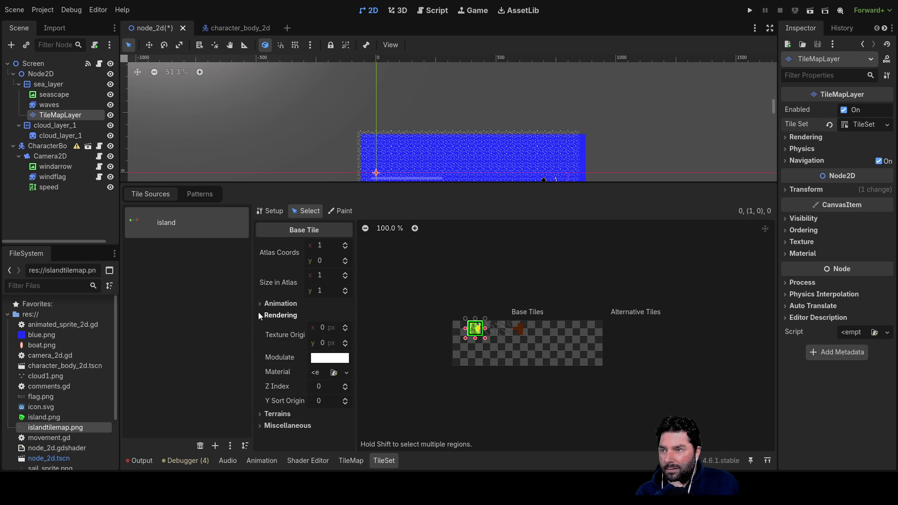
pyautogui.click(259, 314)
pyautogui.click(258, 329)
pyautogui.click(261, 338)
pyautogui.click(262, 338)
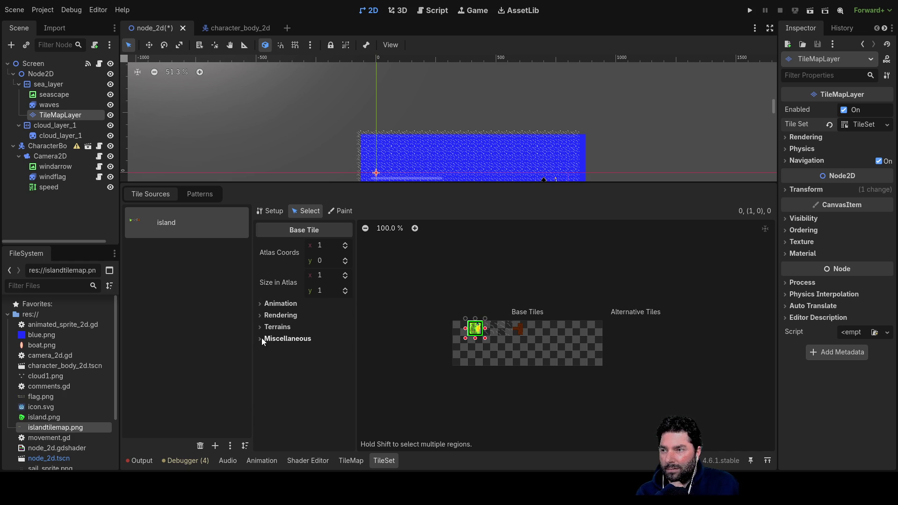
# - Choose Terrains as the paint property, check Patterns, then return to the island atlas Setup
pyautogui.click(341, 213)
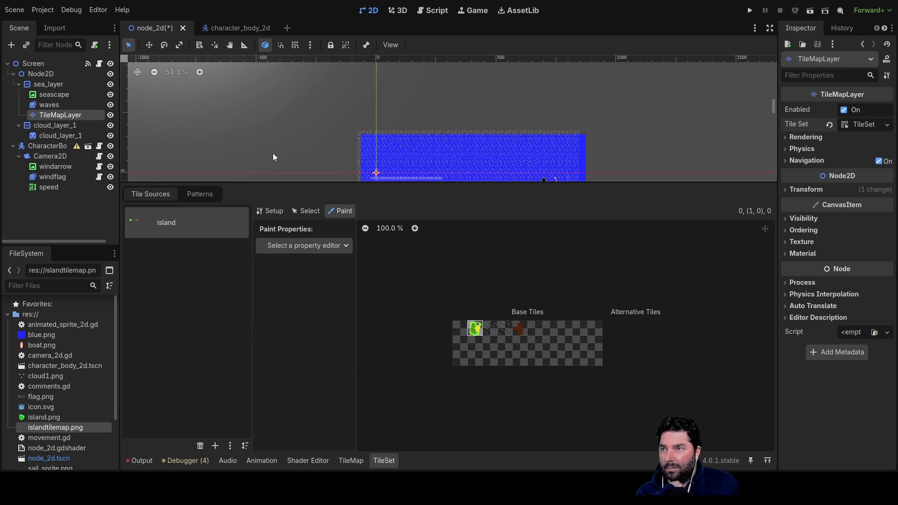
pyautogui.scroll(-3, 271, 155)
pyautogui.hscroll(3, 271, 155)
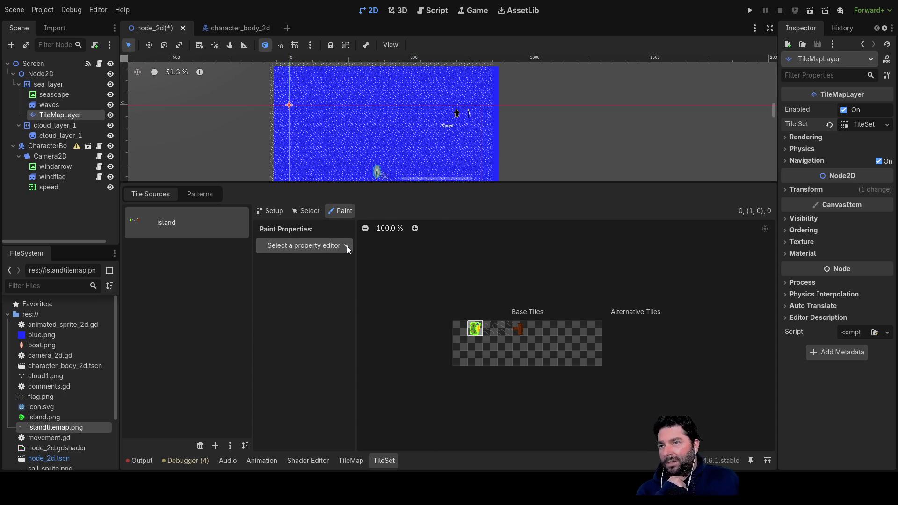
pyautogui.click(302, 318)
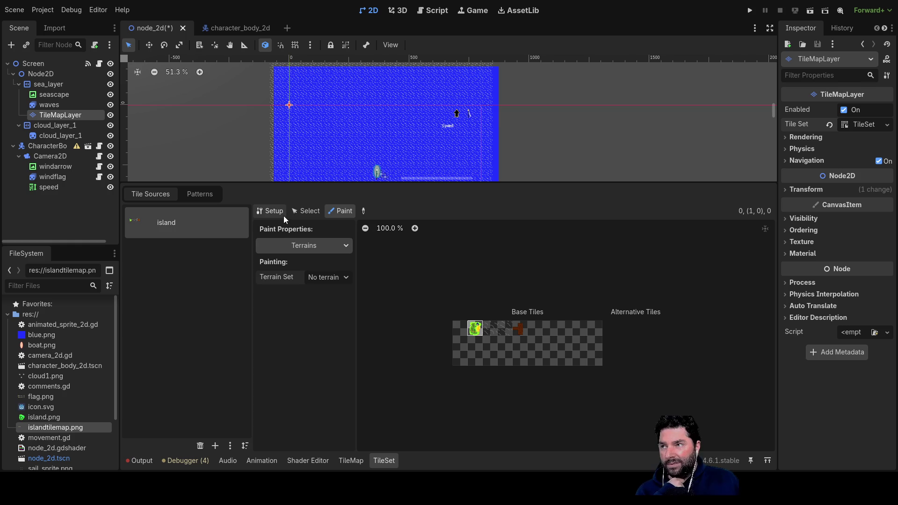
pyautogui.click(195, 196)
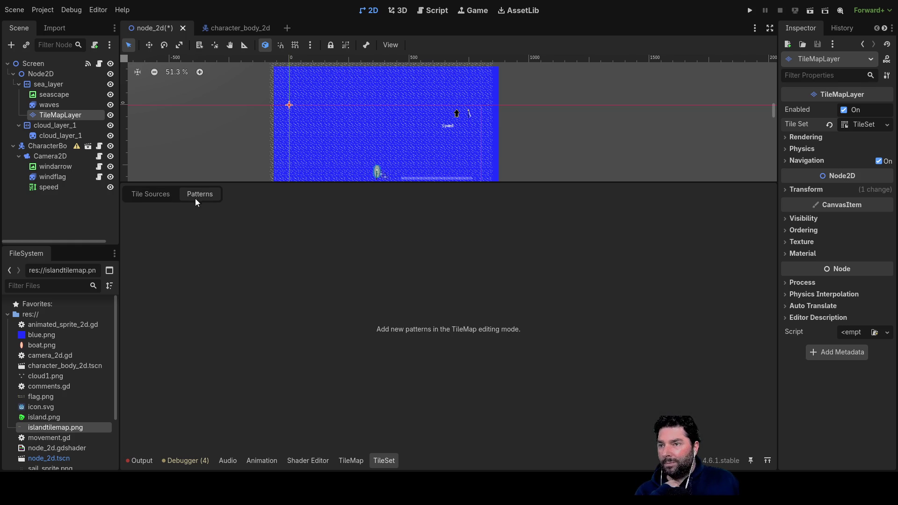
pyautogui.click(155, 198)
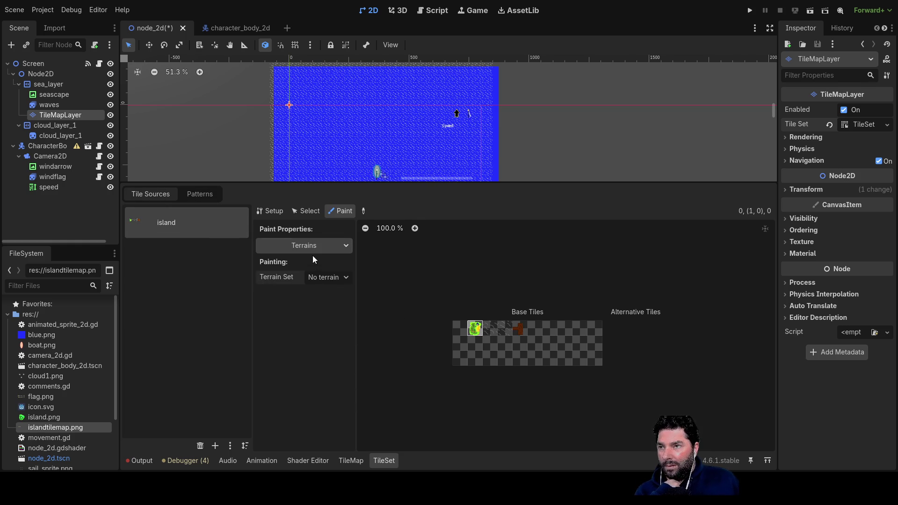
pyautogui.click(275, 211)
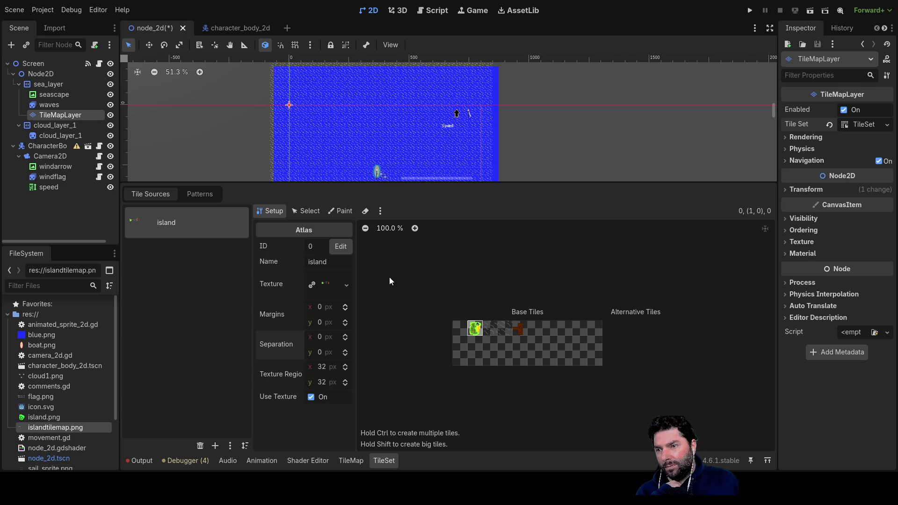
# - Paint a large block of island tiles on the sea, then undo it
pyautogui.click(352, 462)
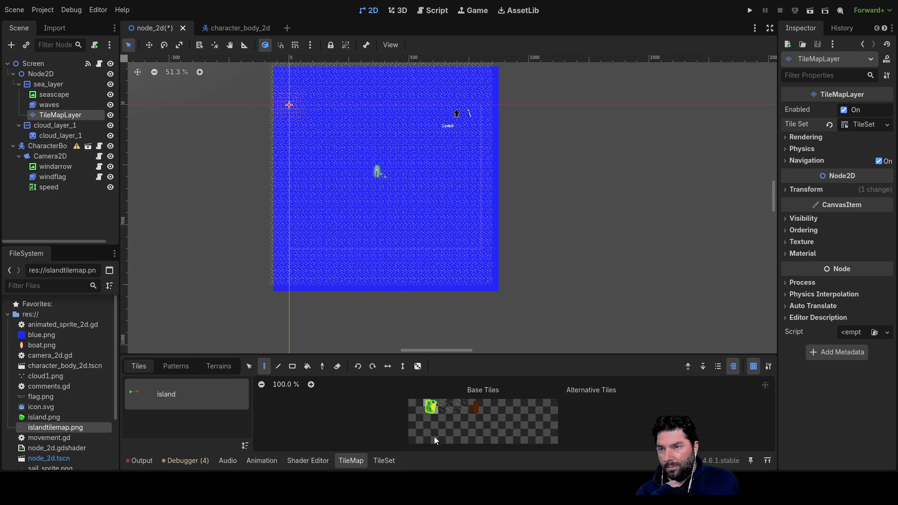
pyautogui.click(430, 406)
pyautogui.moveTo(426, 184); pyautogui.dragTo(445, 258)
pyautogui.scroll(3, 376, 212)
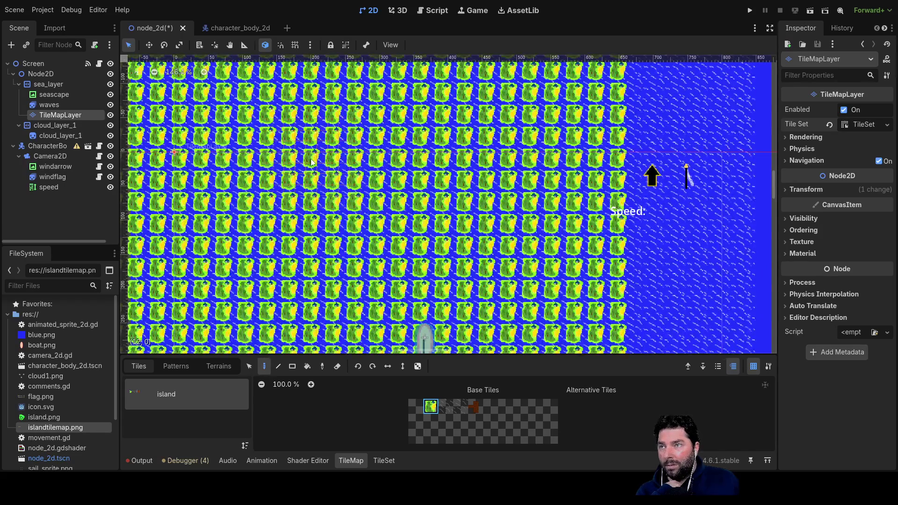
pyautogui.scroll(-5, 425, 261)
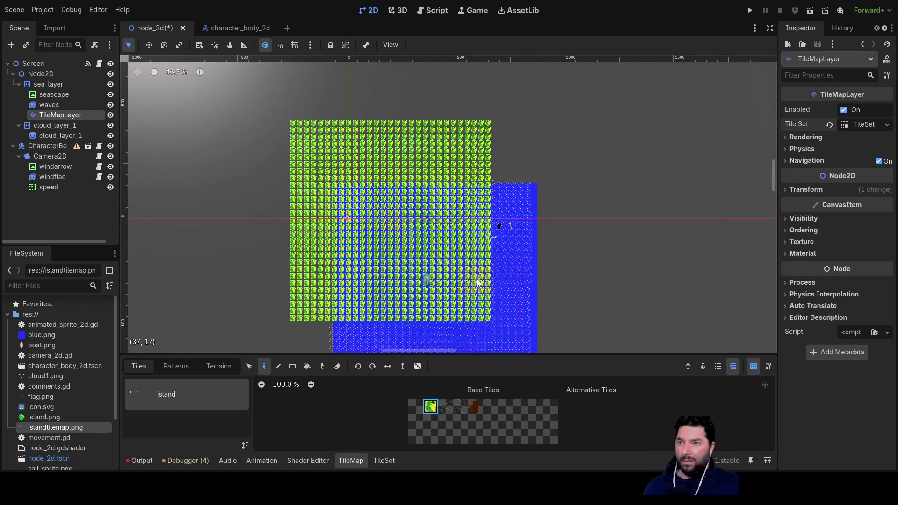
pyautogui.hotkey('ctrl', 'z')
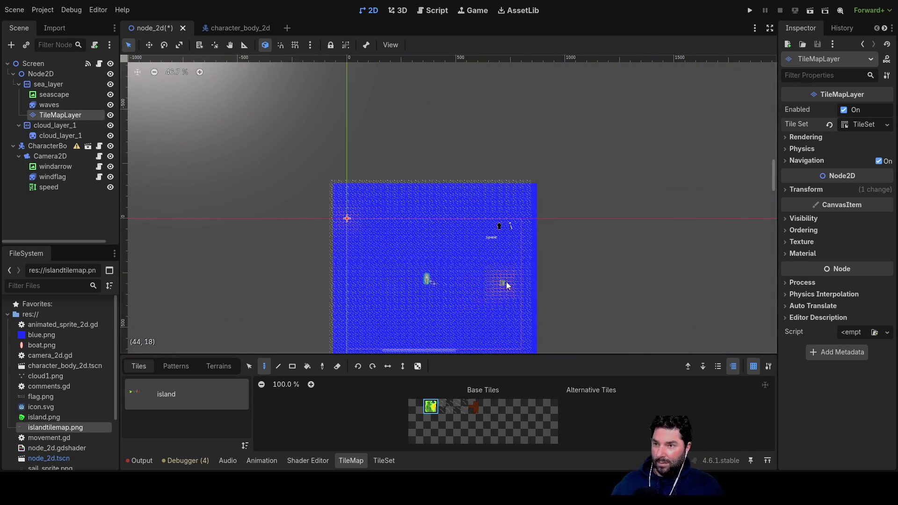
pyautogui.moveTo(503, 287); pyautogui.dragTo(478, 241)
pyautogui.hotkey('ctrl', 'shift', 'z')
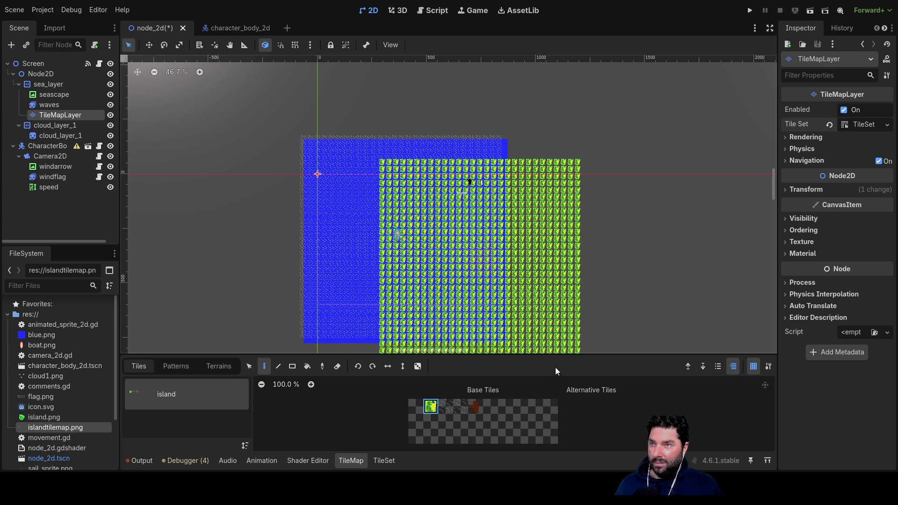
pyautogui.hotkey('ctrl', 'z')
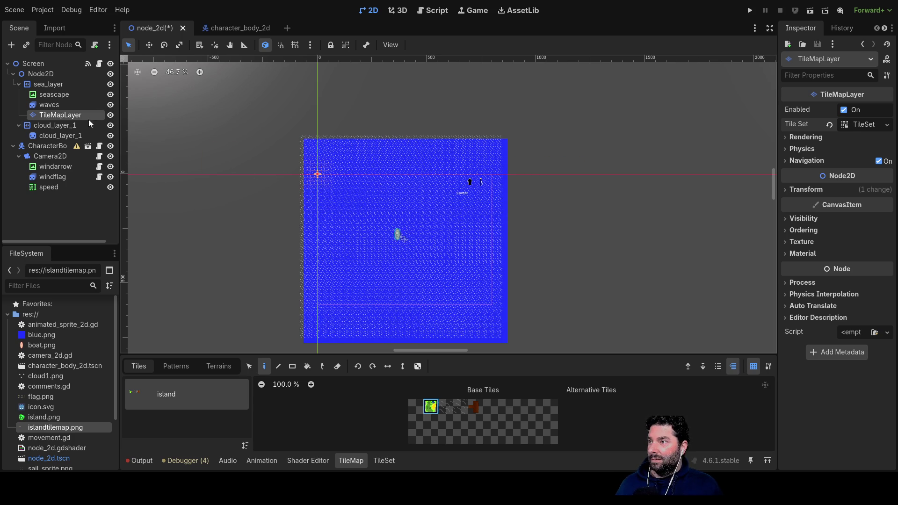
# - Move TileMapLayer under Node2D after cloud_layer_1 and scatter nine single island tiles across the sea
pyautogui.moveTo(67, 115); pyautogui.dragTo(40, 78)
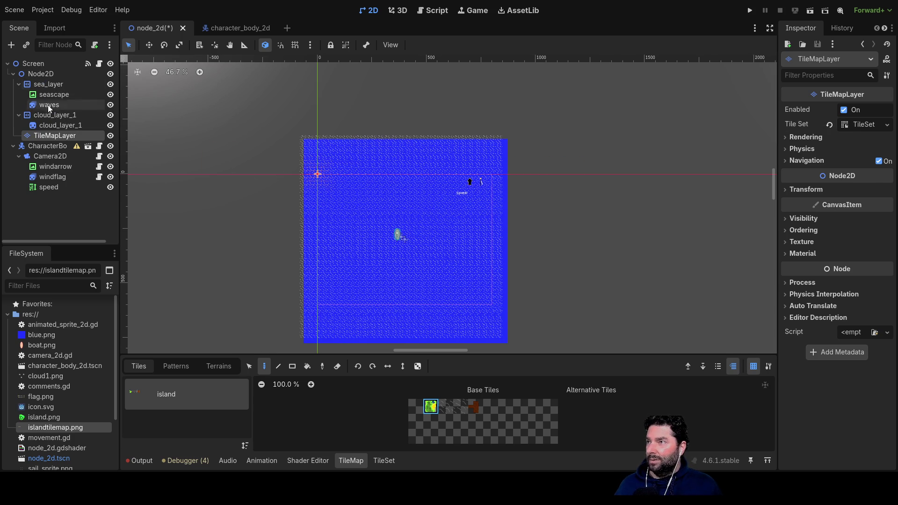
pyautogui.click(362, 195)
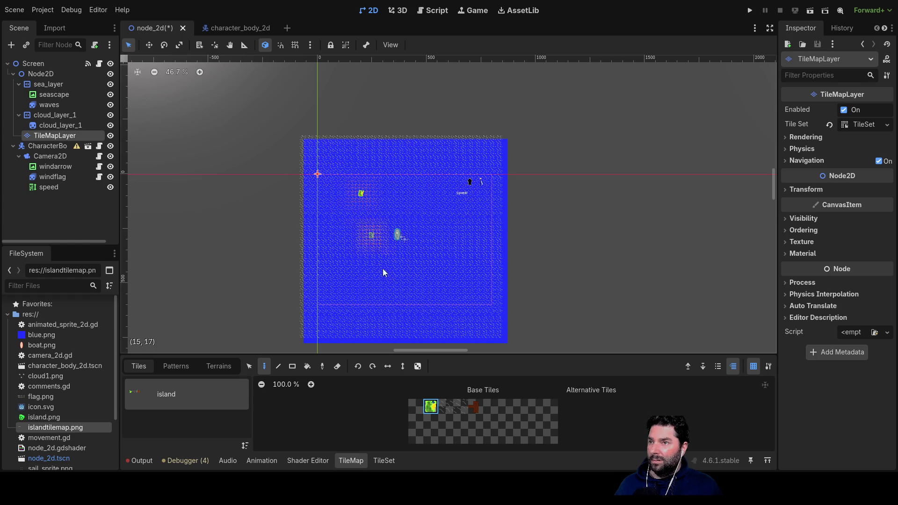
pyautogui.click(467, 243)
pyautogui.click(378, 309)
pyautogui.click(467, 314)
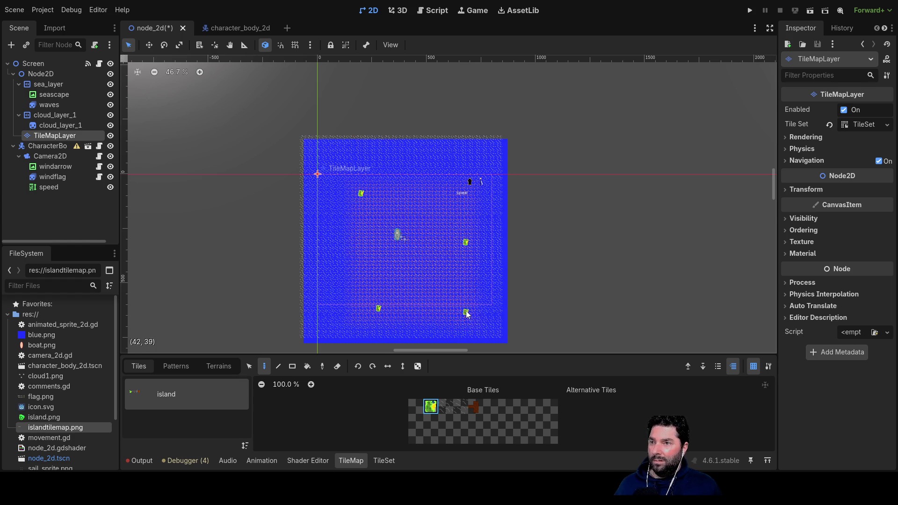
pyautogui.click(420, 160)
pyautogui.click(330, 271)
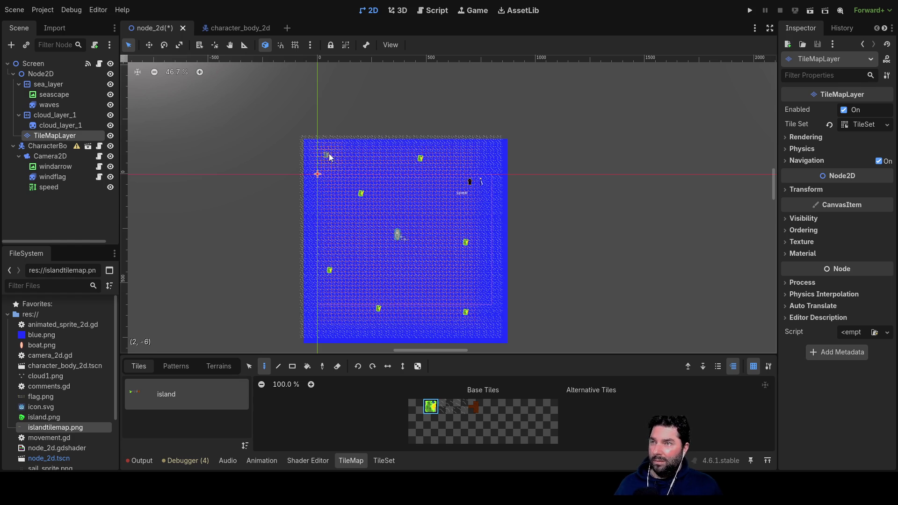
pyautogui.click(435, 272)
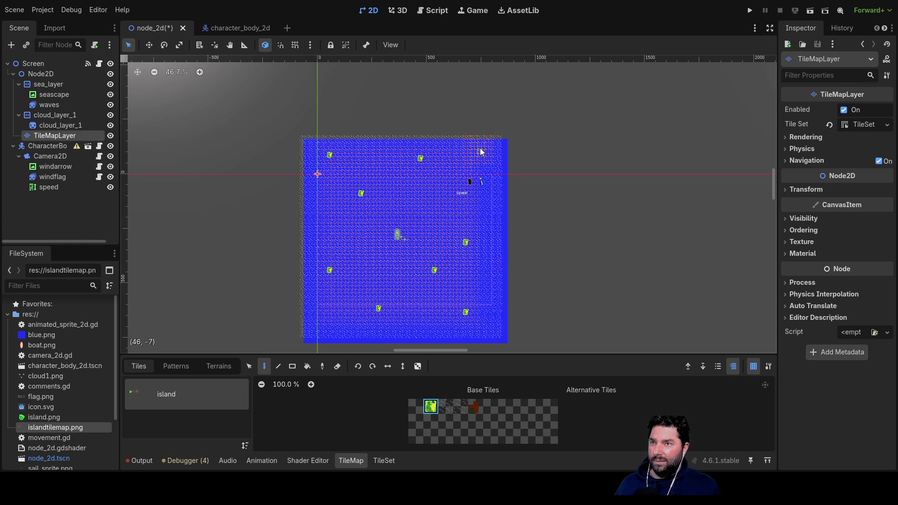
pyautogui.click(363, 261)
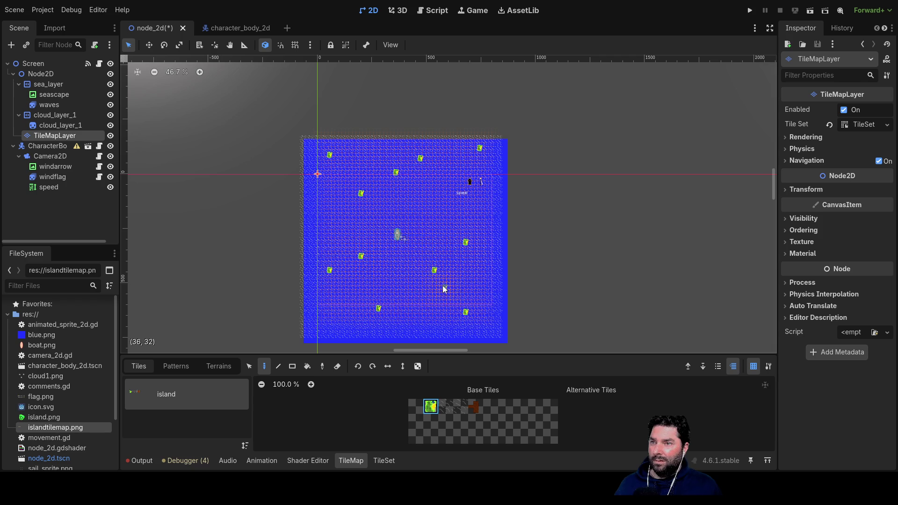
pyautogui.click(418, 214)
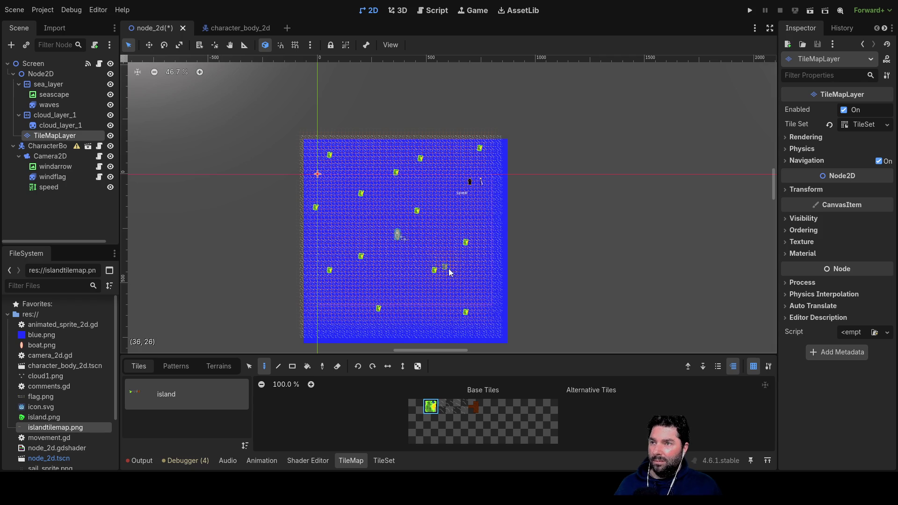
# - Undo the two most recently painted island tiles
pyautogui.scroll(6, 400, 276)
pyautogui.scroll(-5, 403, 256)
pyautogui.scroll(-5, 411, 260)
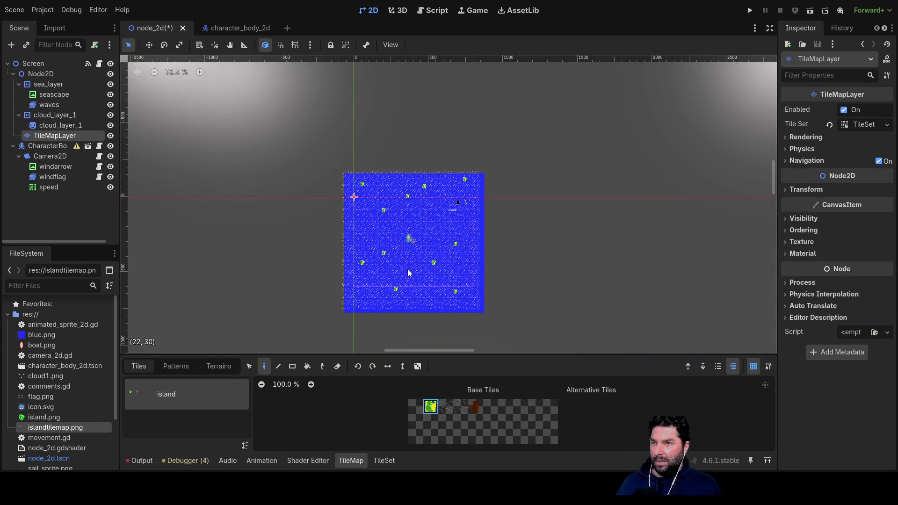
pyautogui.hotkey('ctrl', 'z')
pyautogui.hotkey('ctrl', 'z')
pyautogui.hotkey('ctrl', 'z')
pyautogui.hotkey('ctrl', 'z')
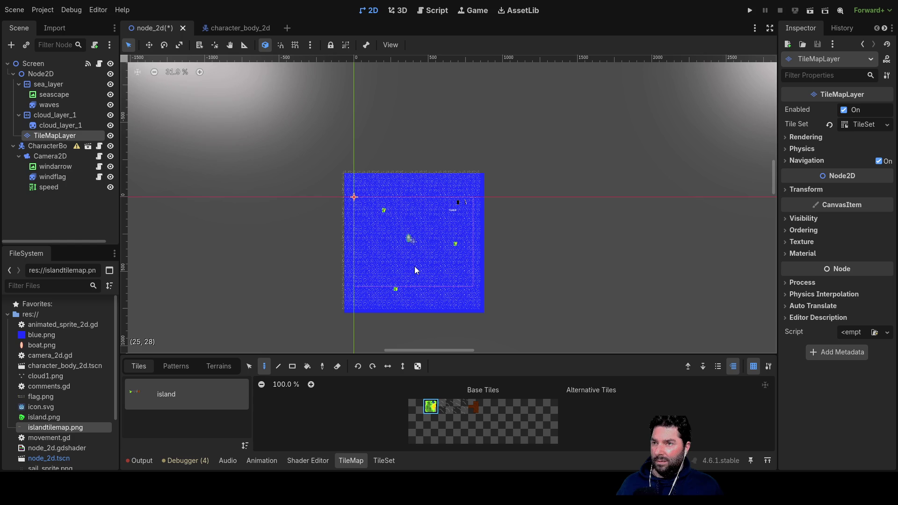
pyautogui.hotkey('ctrl', 'z')
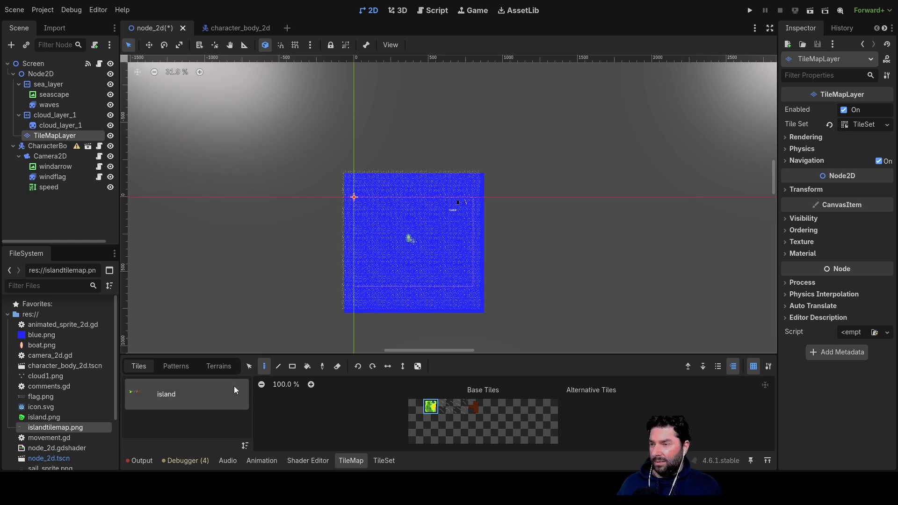
# - Browse the TileMap Patterns, Terrains and Tiles tabs, then switch to the TileSet editor
pyautogui.click(179, 367)
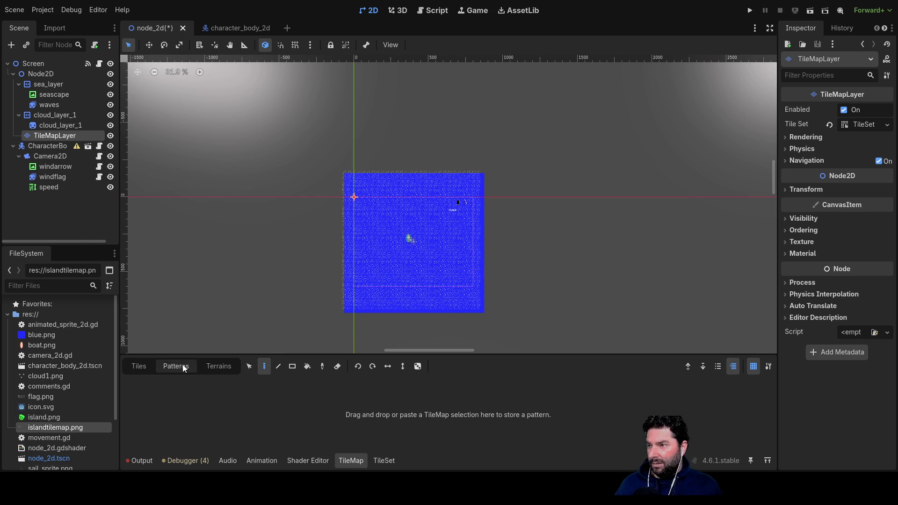
pyautogui.click(216, 367)
pyautogui.click(149, 367)
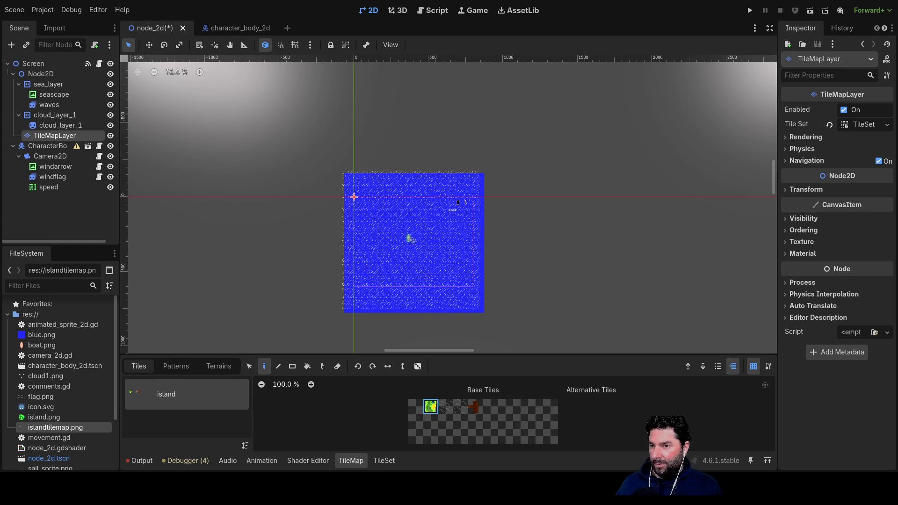
pyautogui.click(384, 460)
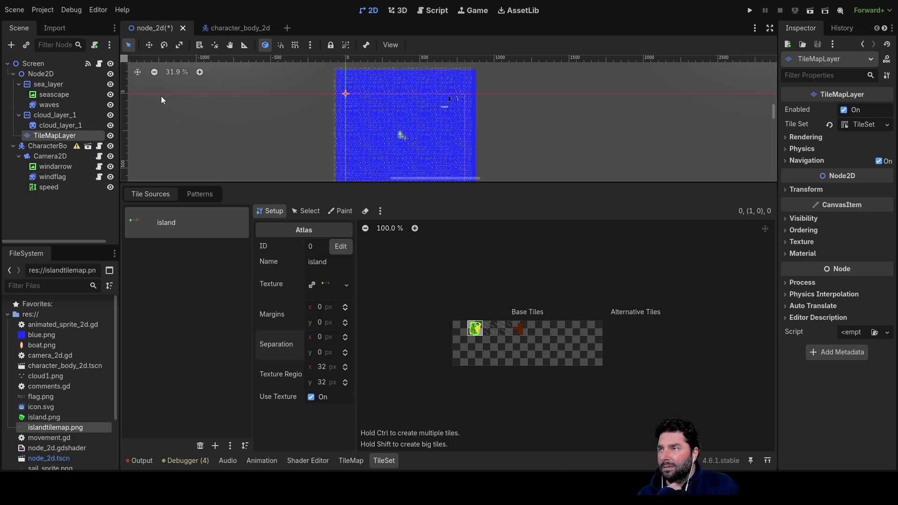
# - Inspect the sea_layer, TileMapLayer and Node2D nodes in the Scene dock
pyautogui.hscroll(-3, 240, 136)
pyautogui.click(46, 85)
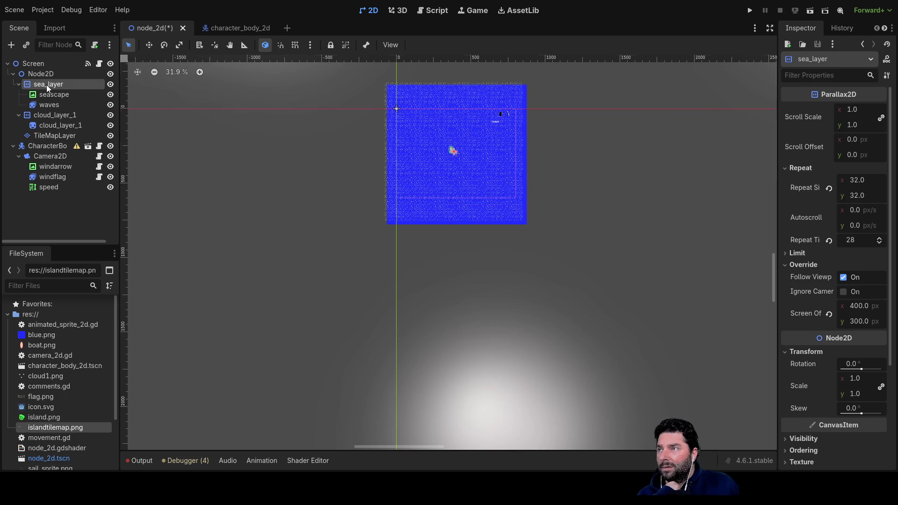
pyautogui.click(52, 137)
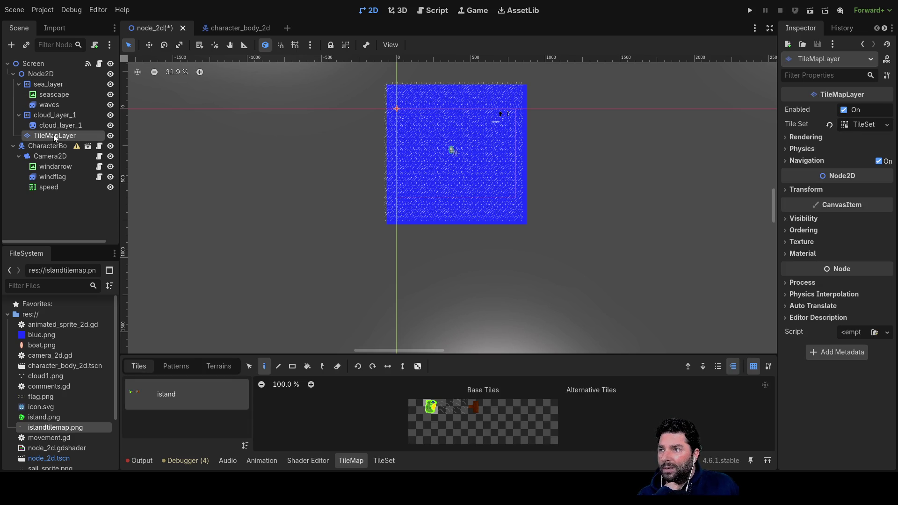
pyautogui.click(45, 75)
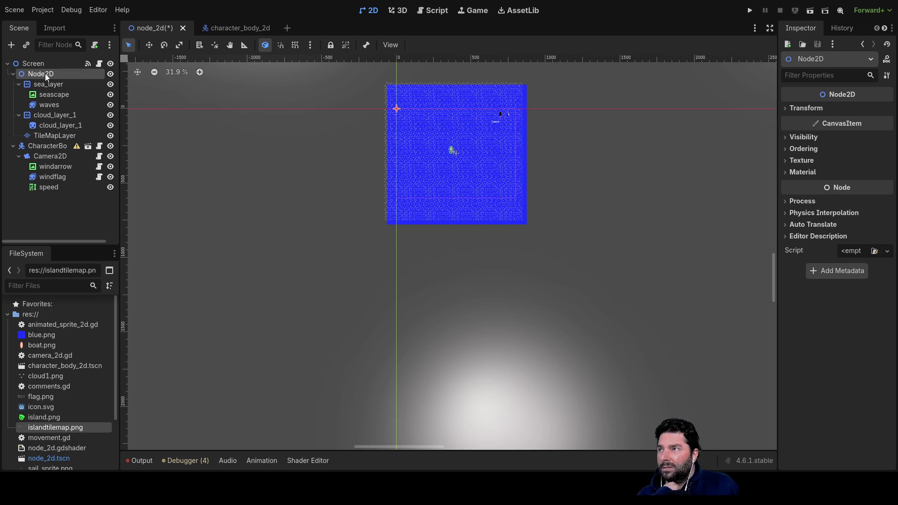
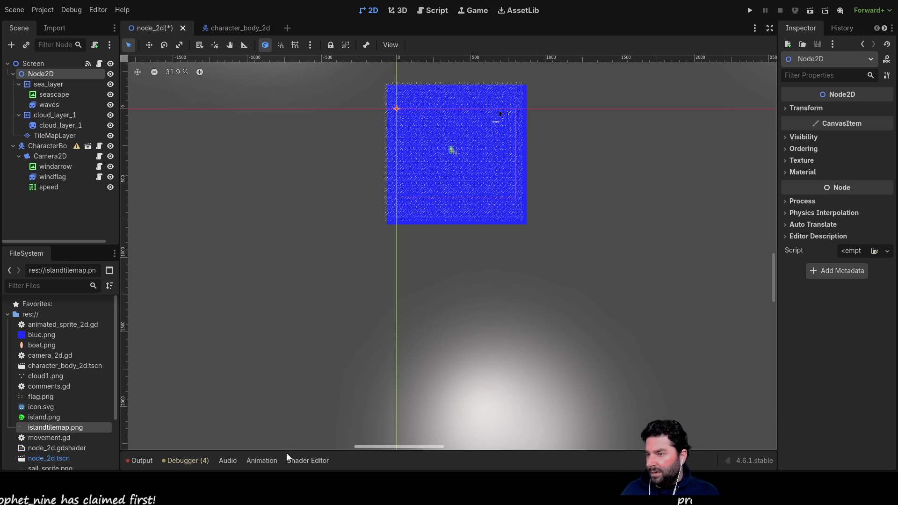
# - Select the TileMapLayer node so its tile painting panel with the island atlas appears
pyautogui.click(56, 135)
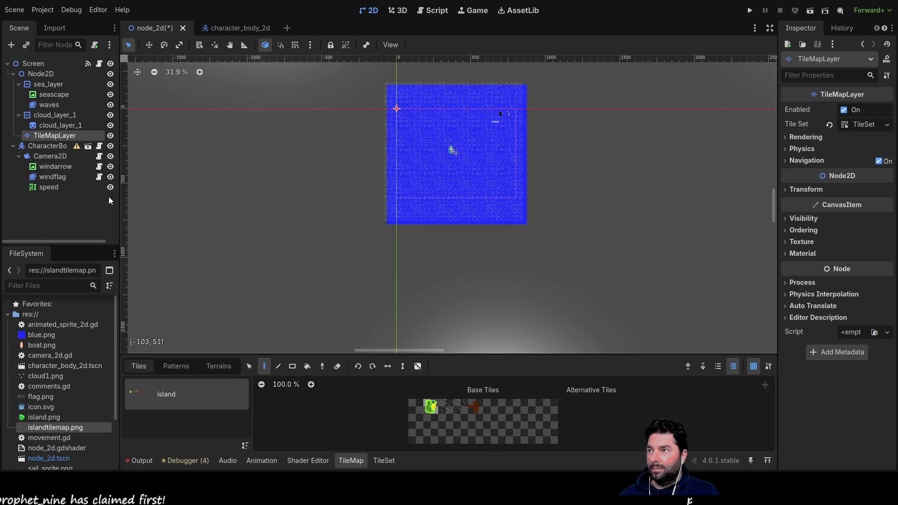
# - Expand the TileMapLayer's Physics section (collision on, quadrant size 16), glancing at Rendering
pyautogui.click(785, 148)
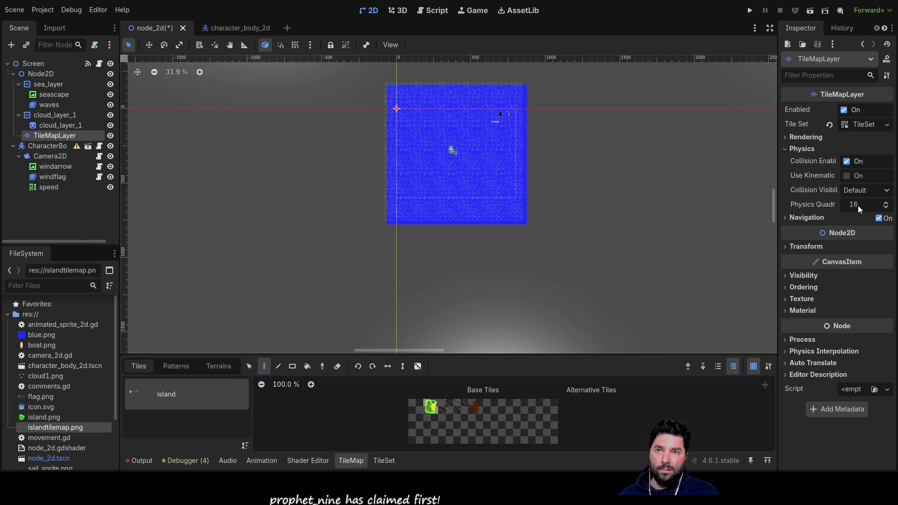
pyautogui.click(785, 136)
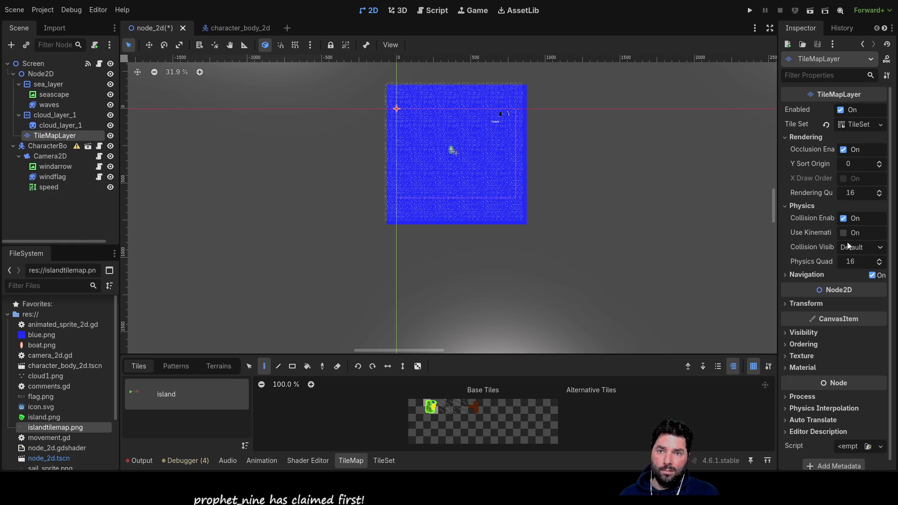
pyautogui.click(785, 137)
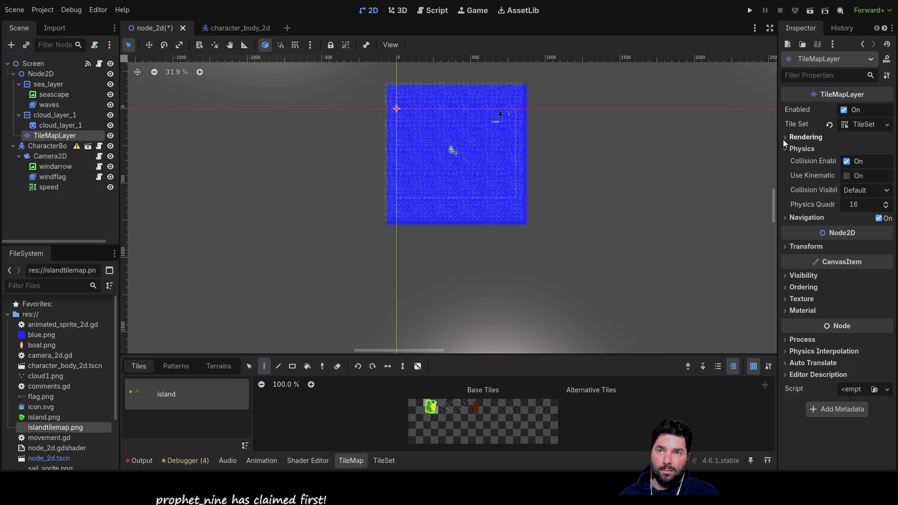
pyautogui.scroll(7, 434, 152)
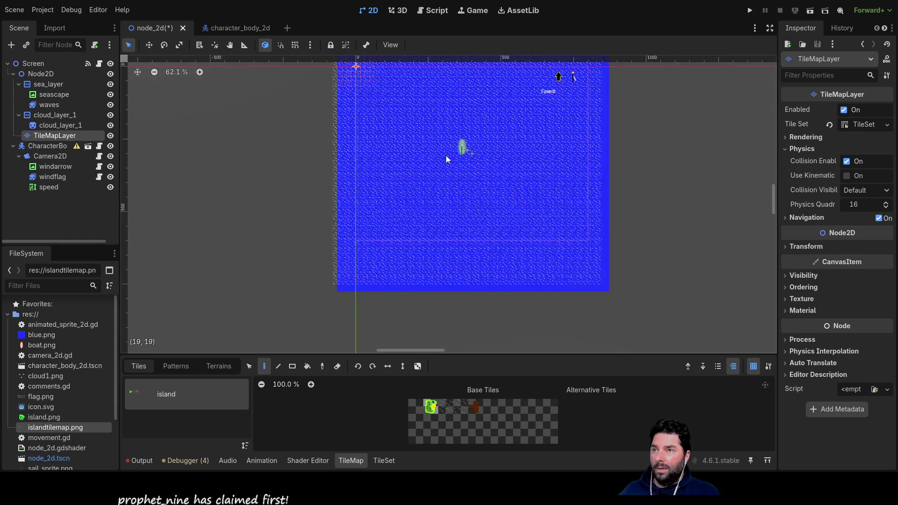
# - Pick the island tile and paint it at three spots on the sea map
pyautogui.click(431, 406)
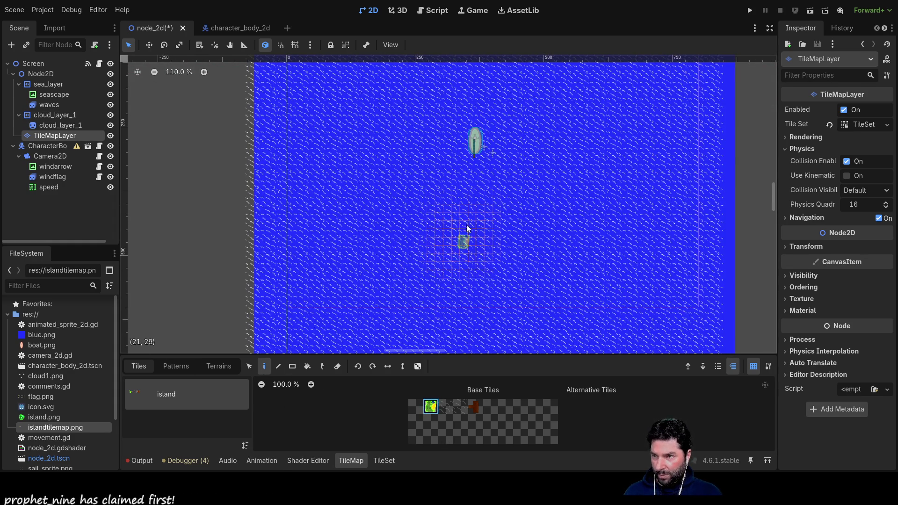
pyautogui.scroll(5, 427, 214)
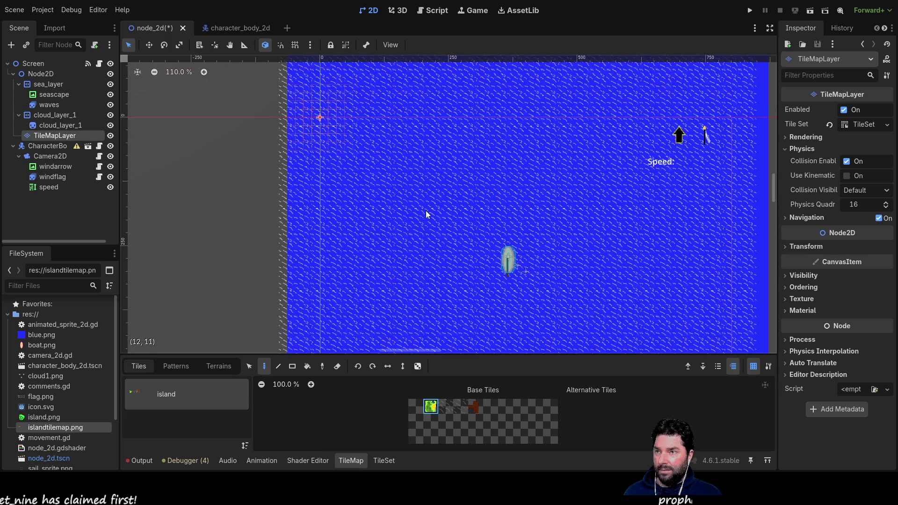
pyautogui.scroll(-10, 425, 210)
pyautogui.scroll(3, 403, 169)
pyautogui.hscroll(-1, 402, 169)
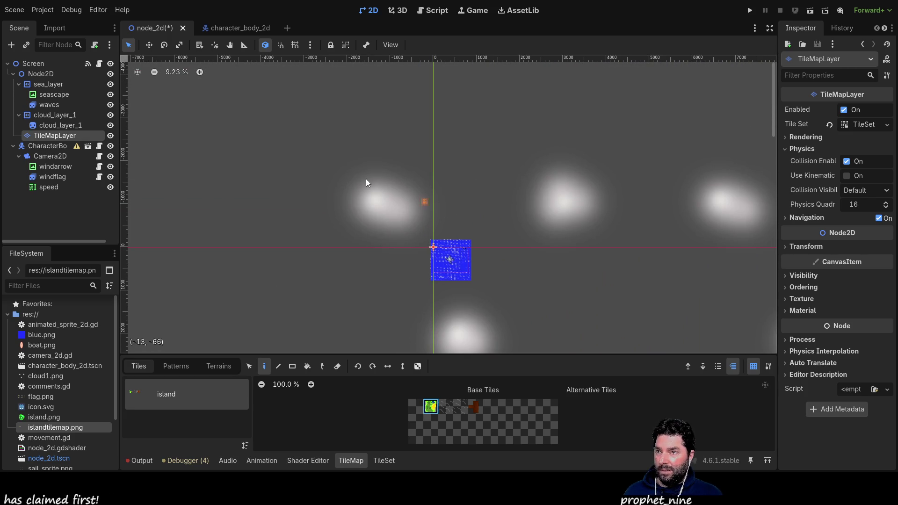
pyautogui.click(566, 259)
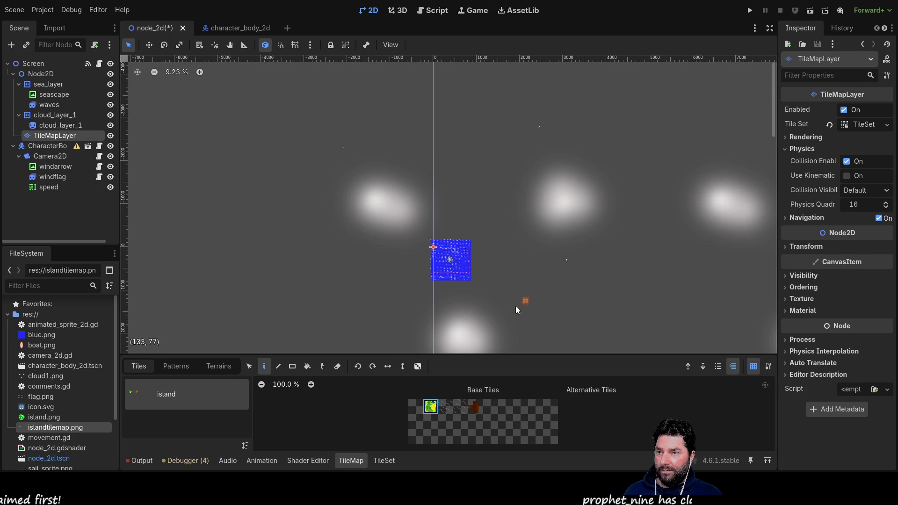
pyautogui.click(489, 318)
pyautogui.click(326, 320)
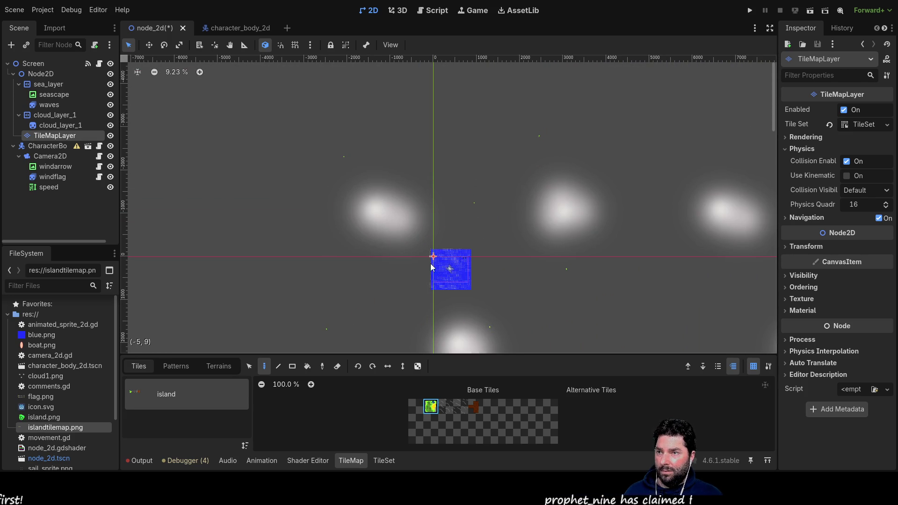
# - Zoom out and run the project to see the painted islands in the game
pyautogui.scroll(9, 441, 266)
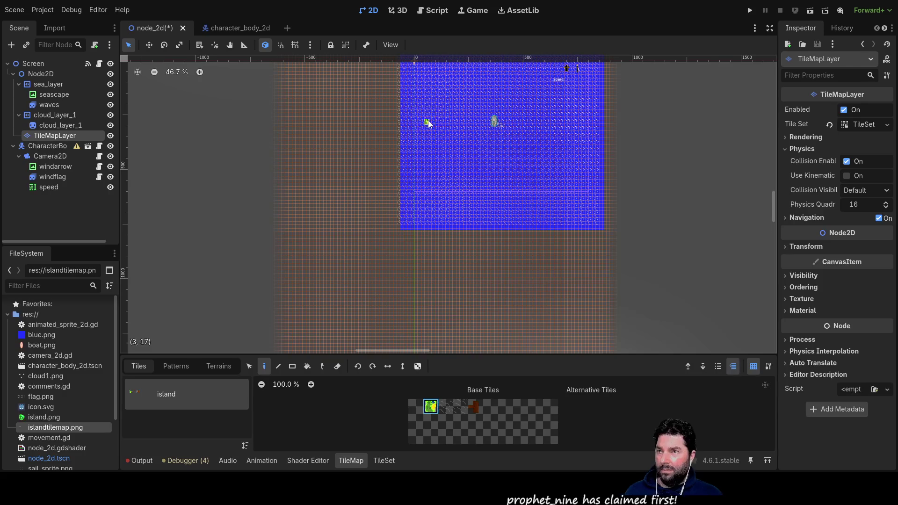
pyautogui.scroll(5, 457, 196)
pyautogui.hscroll(1, 457, 196)
pyautogui.scroll(-4, 432, 204)
pyautogui.scroll(2, 431, 204)
pyautogui.scroll(-11, 429, 214)
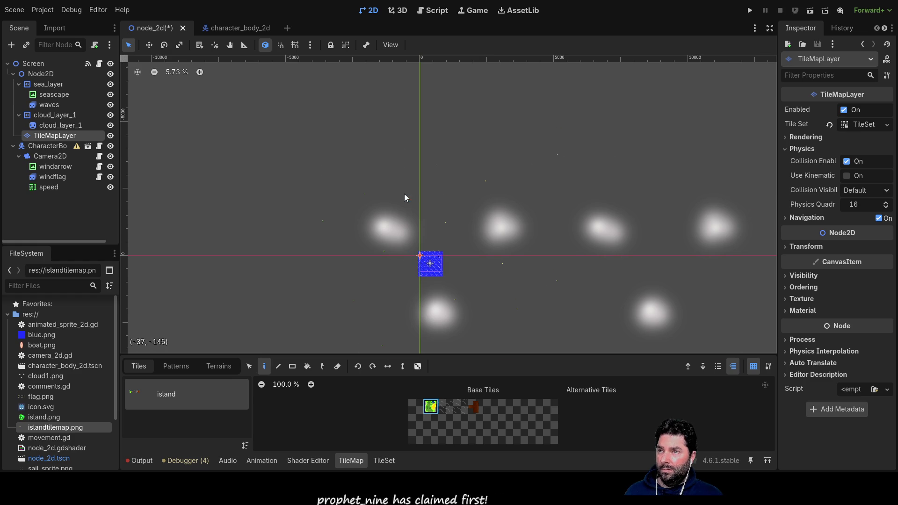
pyautogui.click(750, 10)
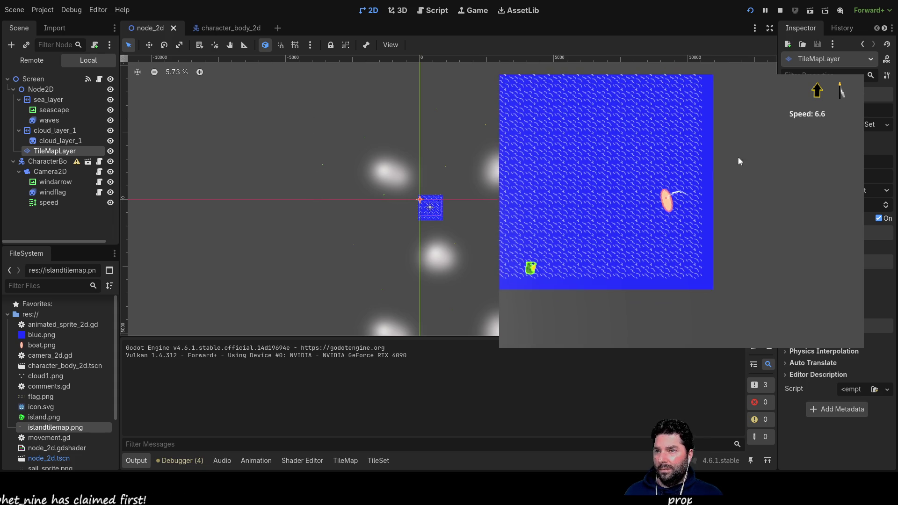
# - Turn the boat clockwise and shorten its sail, then view the waves node's two frames at 1.0 FPS
pyautogui.press('Right')
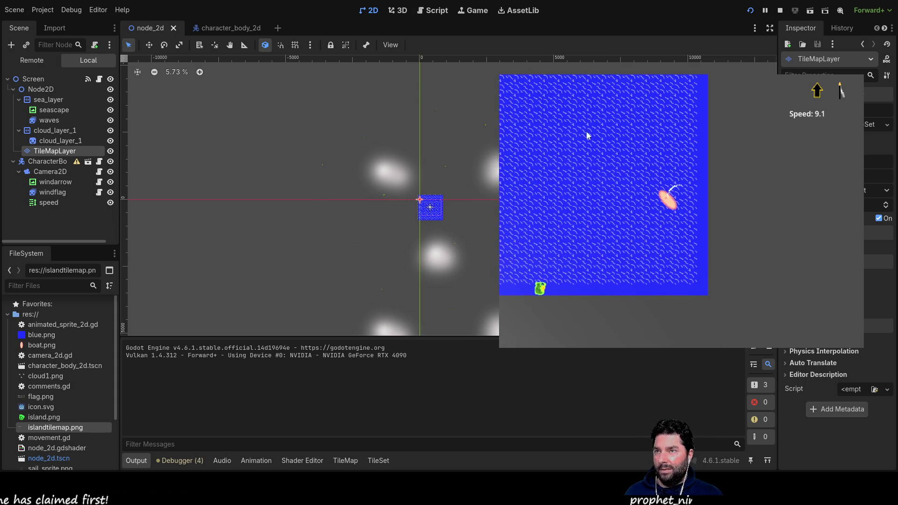
pyautogui.press('Down')
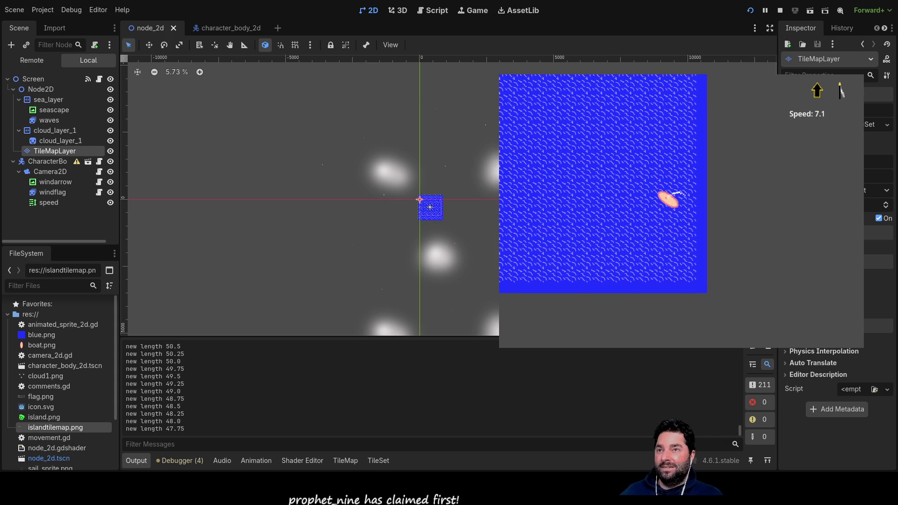
pyautogui.click(60, 120)
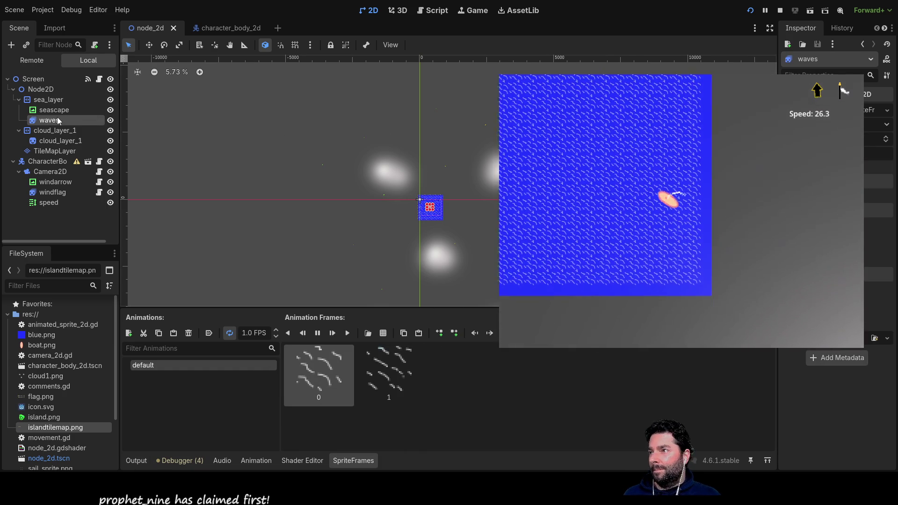
# - Toggle the waves layer's visibility off and back on
pyautogui.click(111, 120)
pyautogui.click(110, 121)
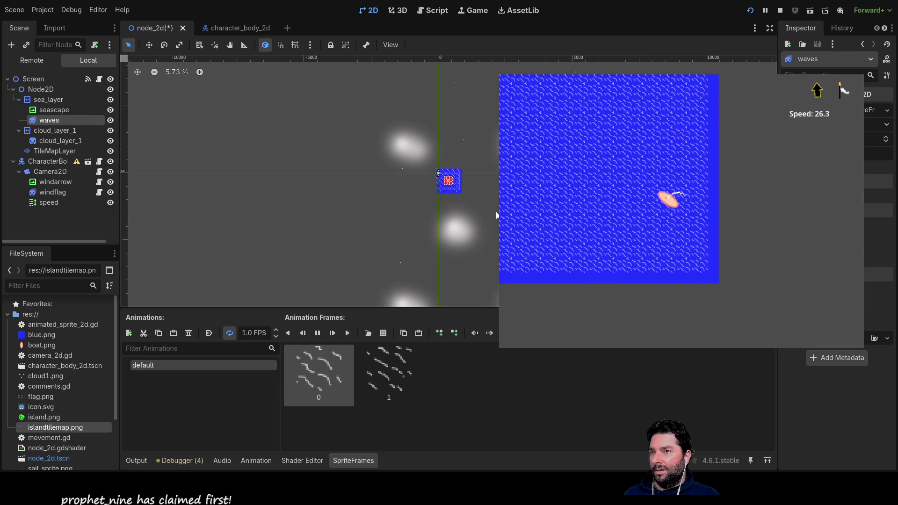
pyautogui.scroll(5, 411, 195)
pyautogui.scroll(6, 411, 195)
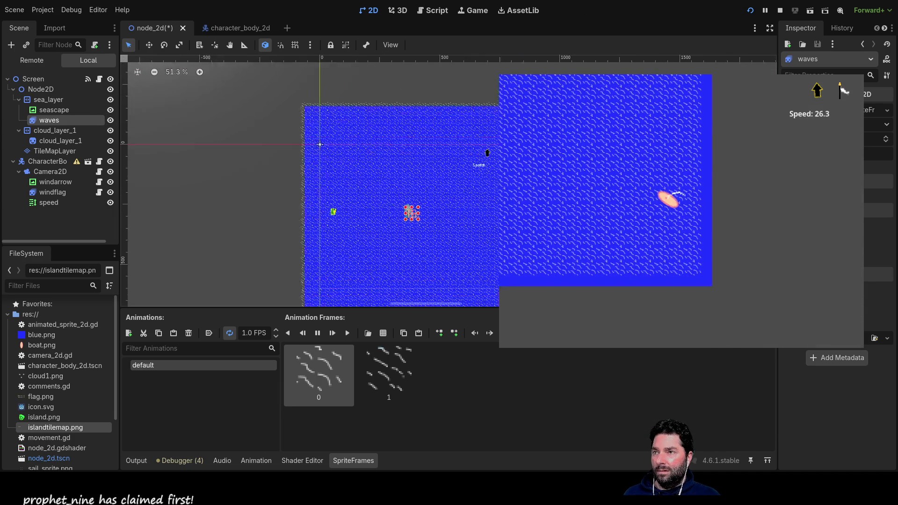
pyautogui.hscroll(-3, 356, 187)
pyautogui.hscroll(2, 355, 187)
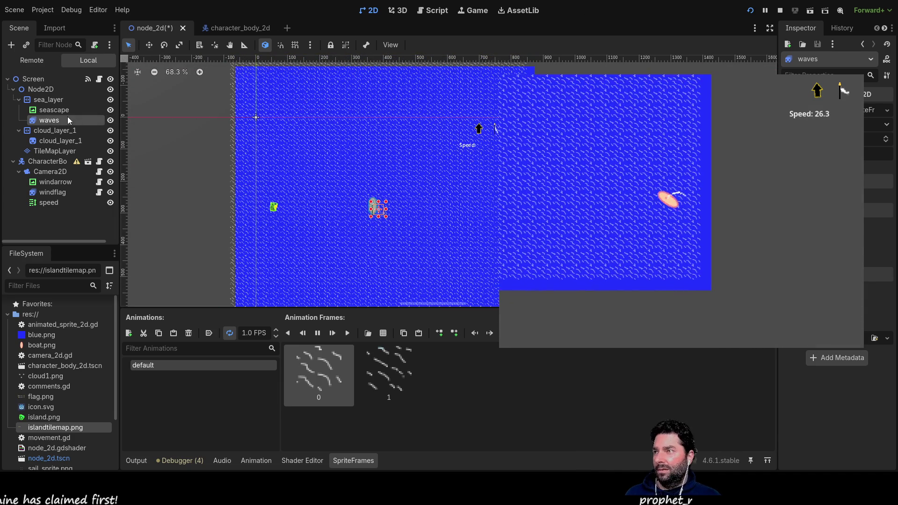
# - Inspect sea_layer, seascape and waves, then drag sea_layer about 196 px right
pyautogui.click(51, 99)
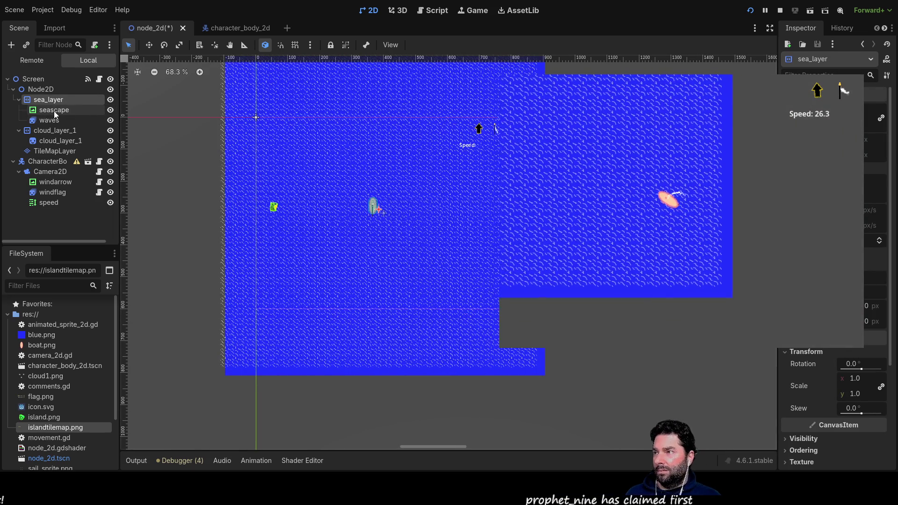
pyautogui.click(55, 112)
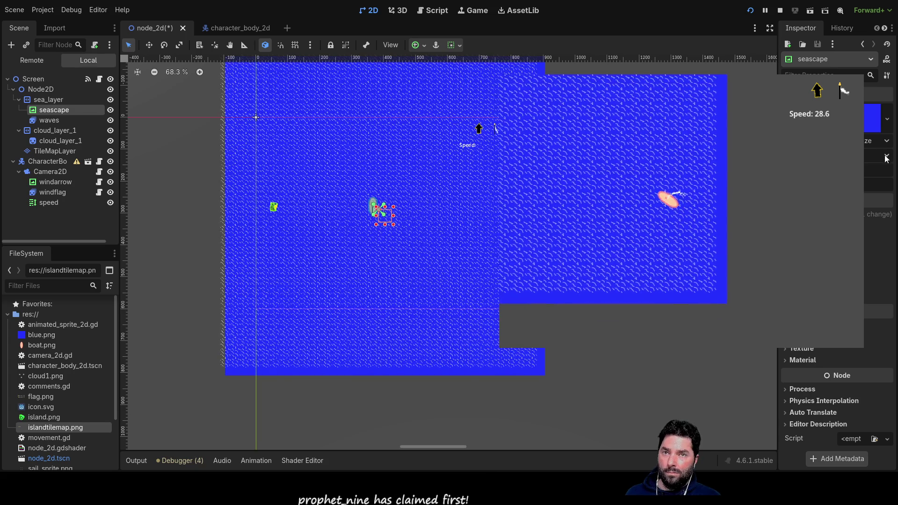
pyautogui.click(49, 120)
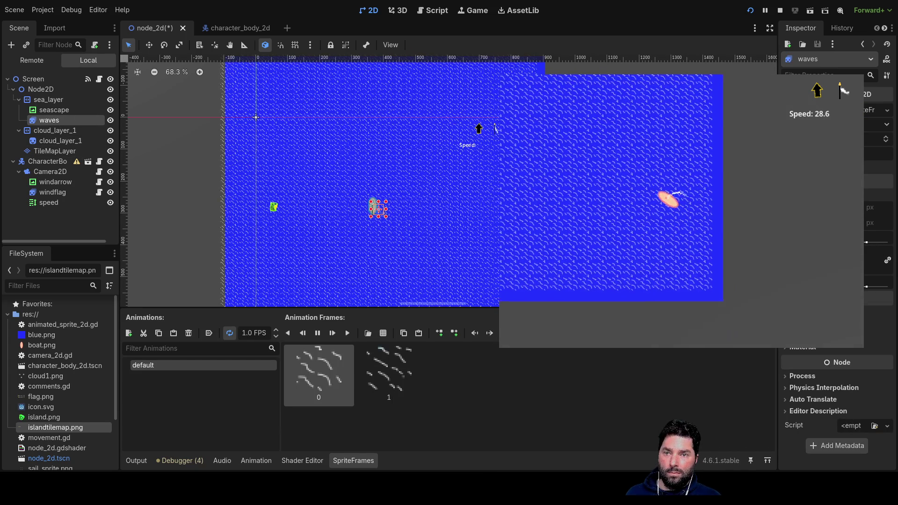
pyautogui.click(52, 104)
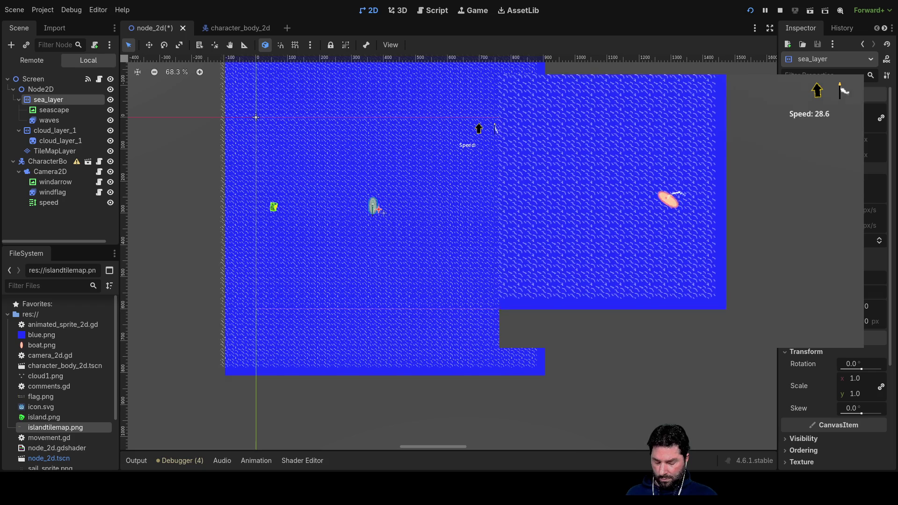
pyautogui.moveTo(379, 209); pyautogui.dragTo(471, 209)
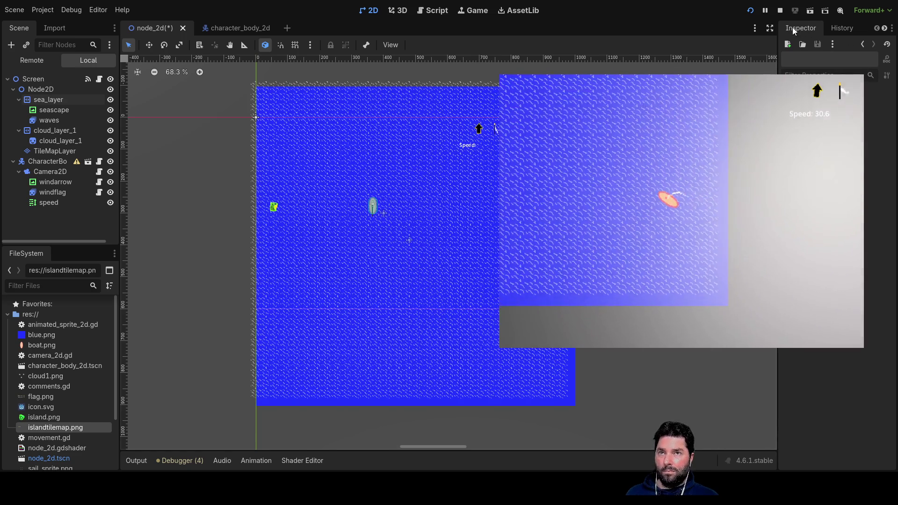
# - Restart the game with the moved sea, sail the boat, then save node_2d and relaunch
pyautogui.click(752, 12)
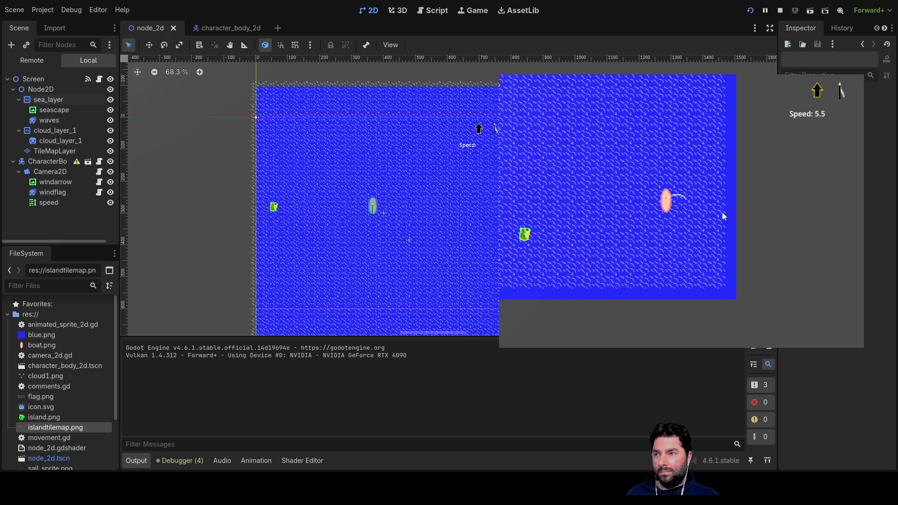
pyautogui.click(751, 219)
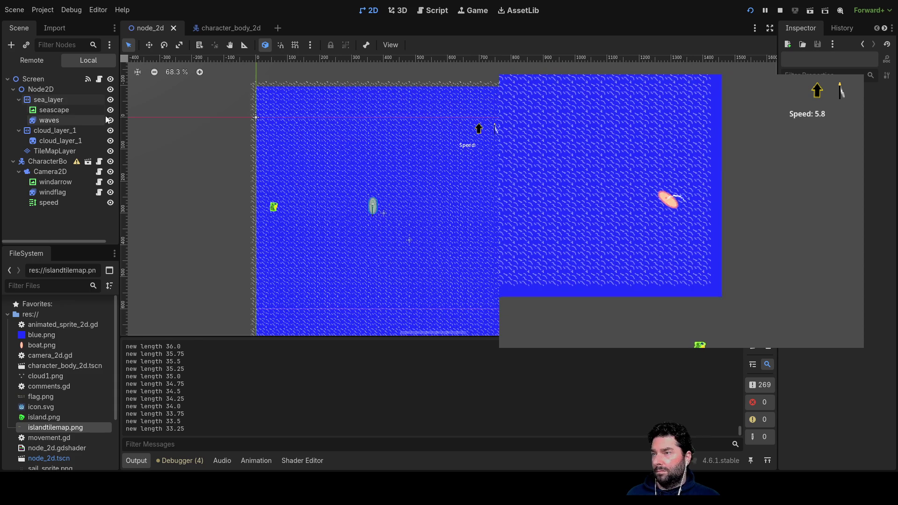
pyautogui.click(58, 100)
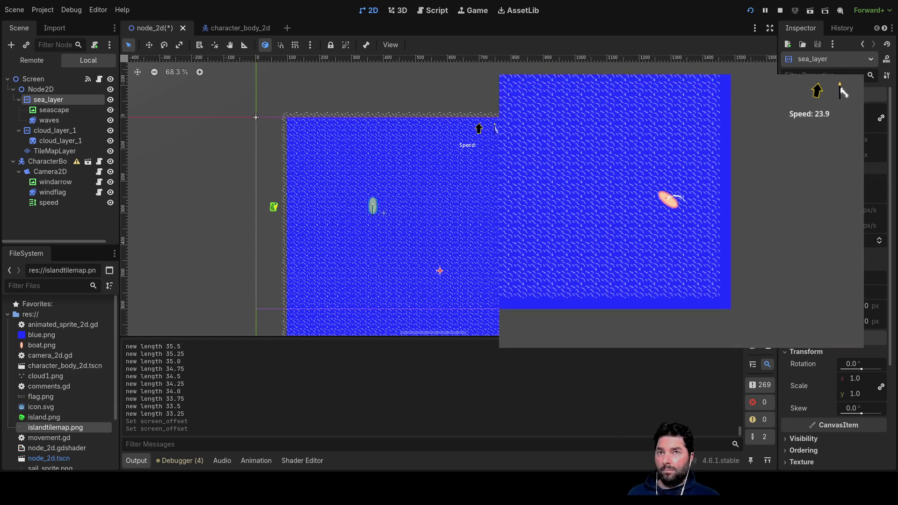
pyautogui.click(750, 10)
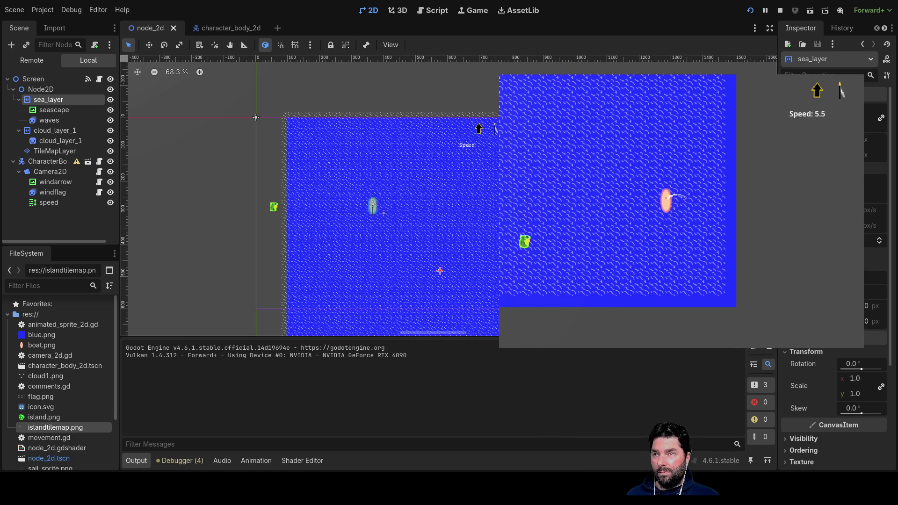
# - Raise the sea layer's Repeat Times by four and rerun the game with F5
pyautogui.click(880, 241)
pyautogui.click(880, 241)
pyautogui.click(880, 241)
pyautogui.click(880, 241)
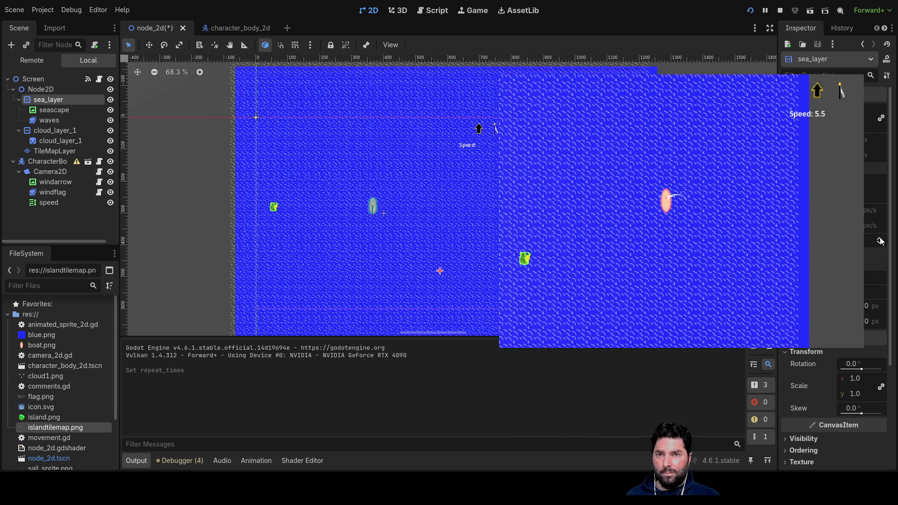
pyautogui.press('F5')
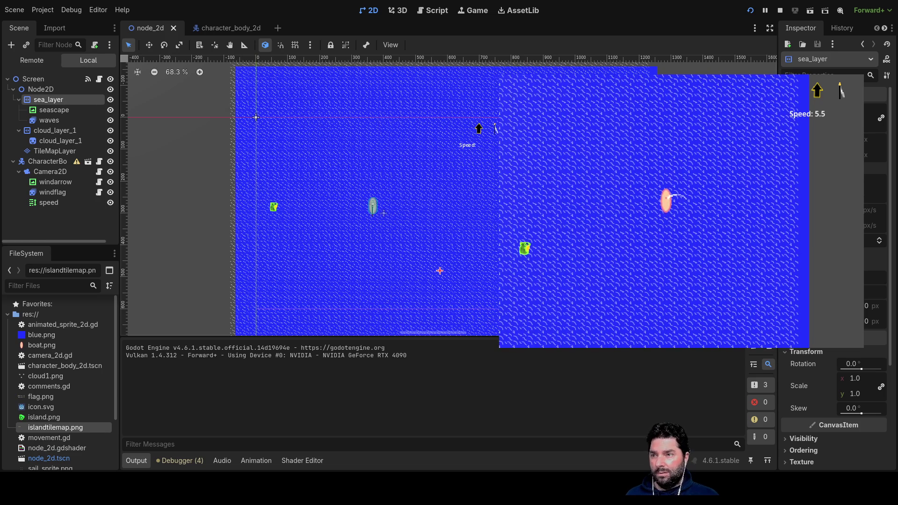
# - Drag the sea_layer's Screen Offset to shift it, then save and relaunch the game
pyautogui.press('Escape')
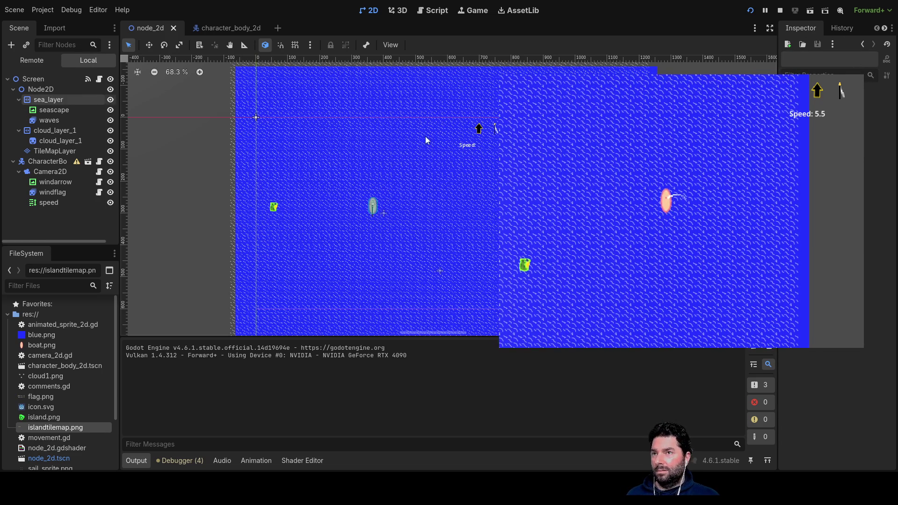
pyautogui.scroll(-10, 483, 230)
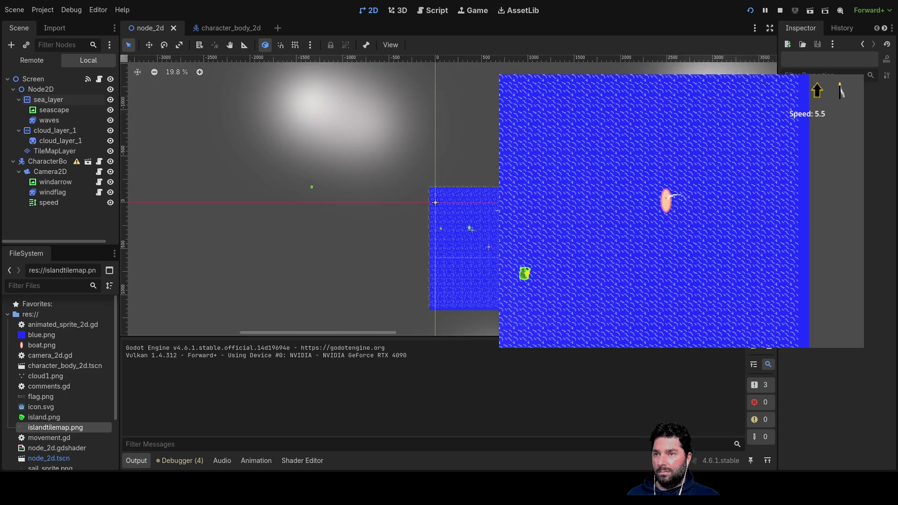
pyautogui.scroll(5, 520, 256)
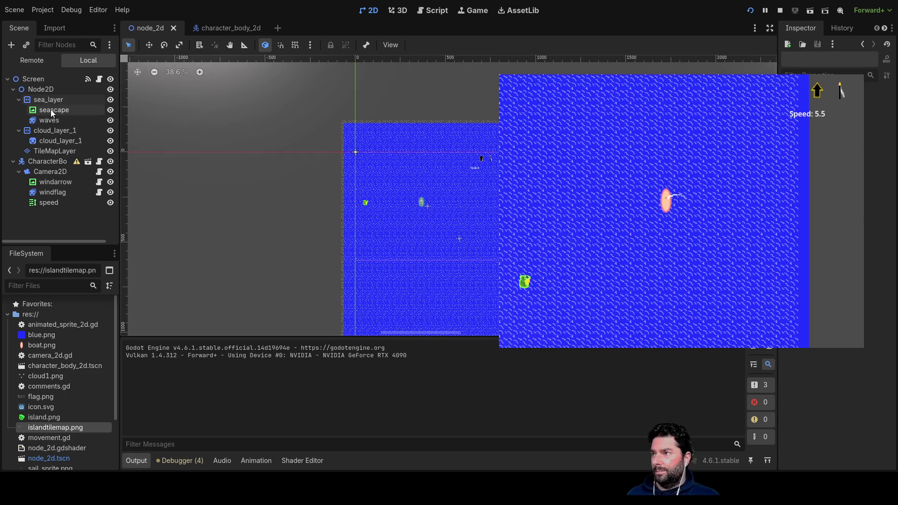
pyautogui.click(51, 109)
pyautogui.click(57, 101)
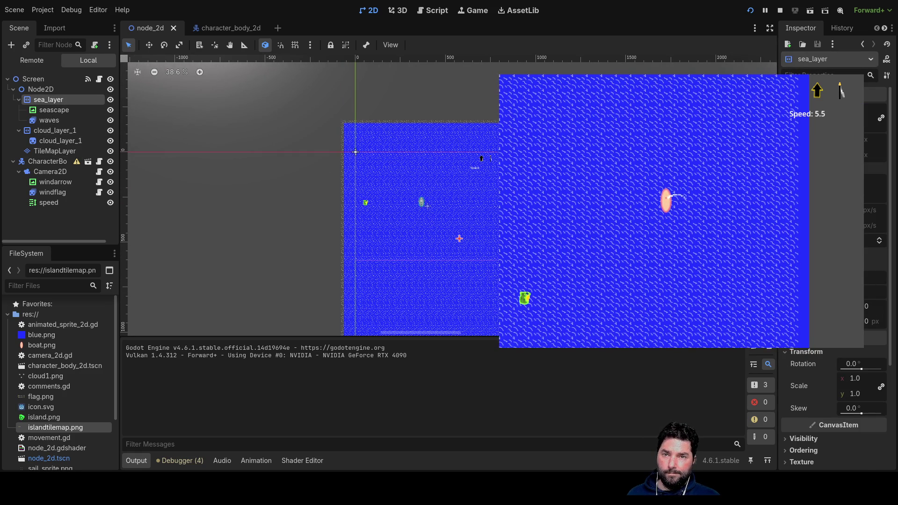
pyautogui.moveTo(870, 306); pyautogui.dragTo(833, 305)
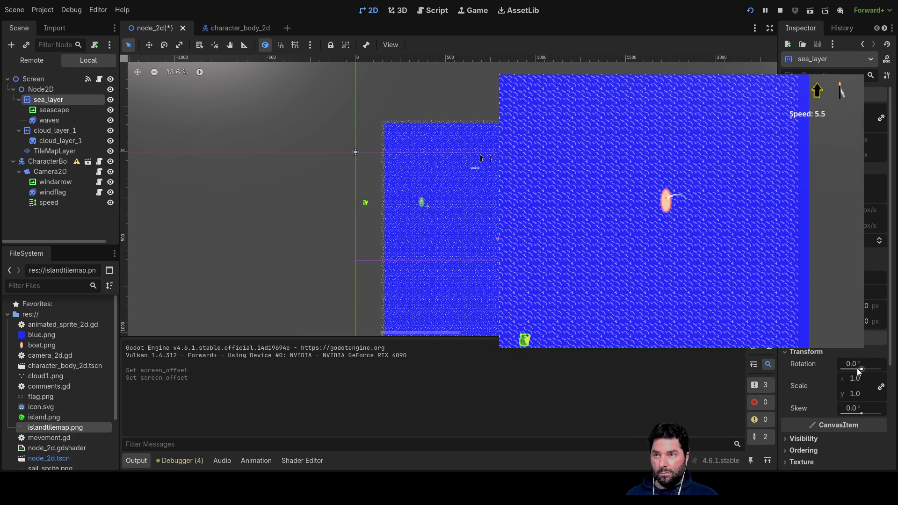
pyautogui.press('Escape')
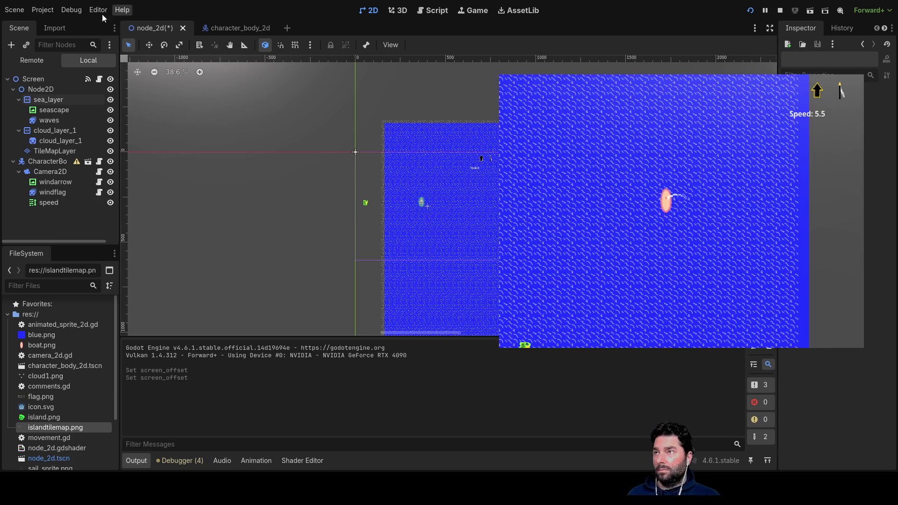
pyautogui.click(752, 13)
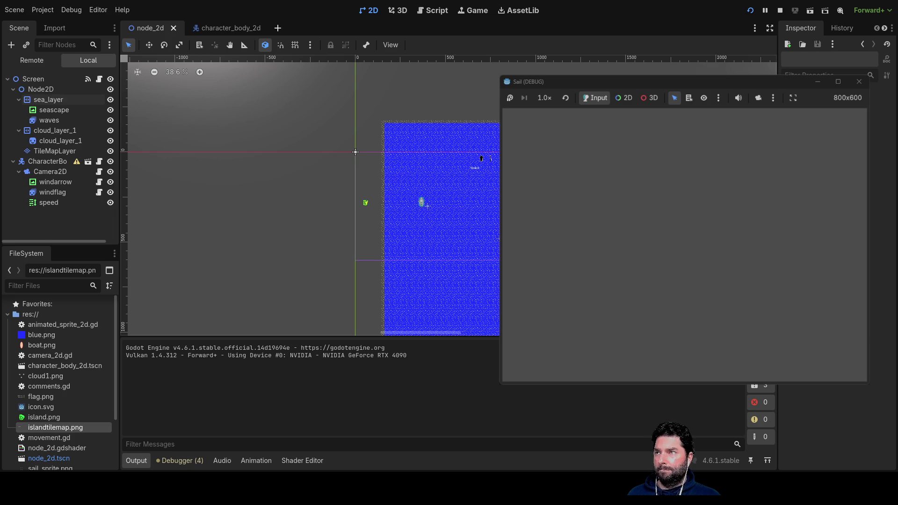
# - With sea_layer repeating 60 times, restart and play-test the game, stop it with F8, and reselect TileMapLayer
pyautogui.click(41, 89)
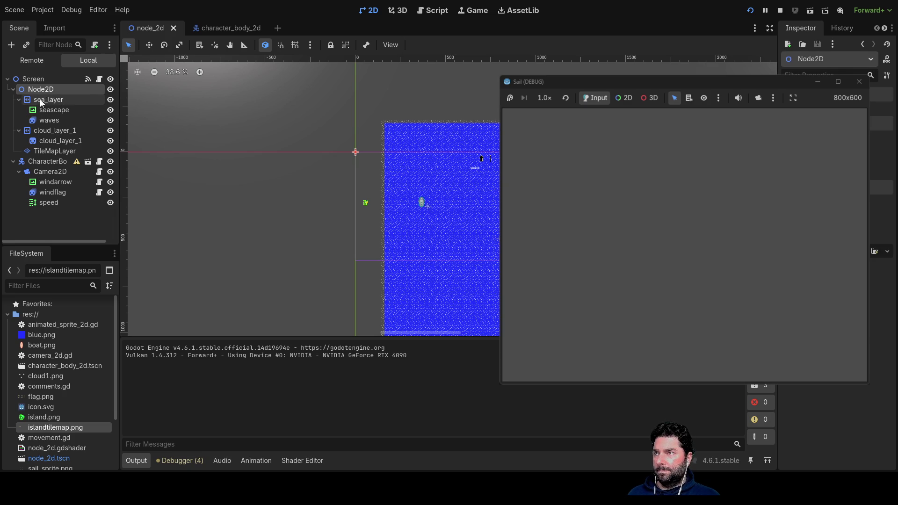
pyautogui.click(42, 101)
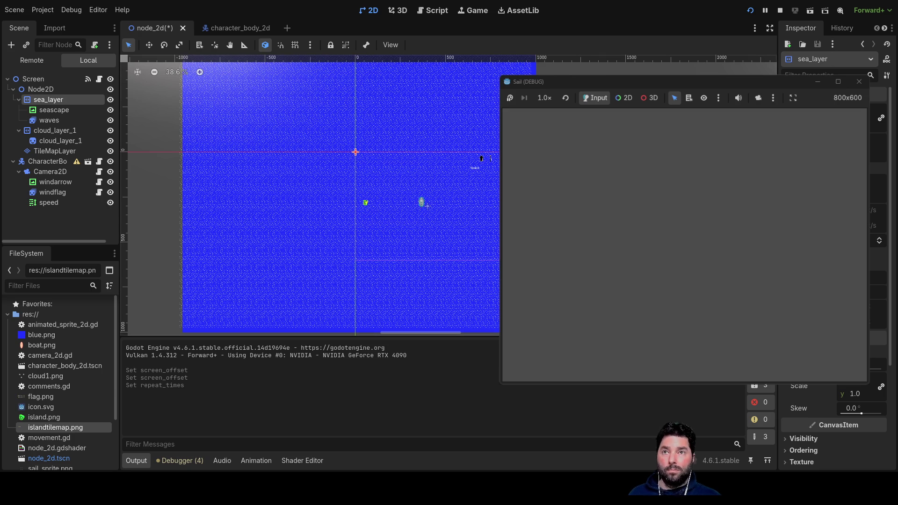
pyautogui.click(779, 9)
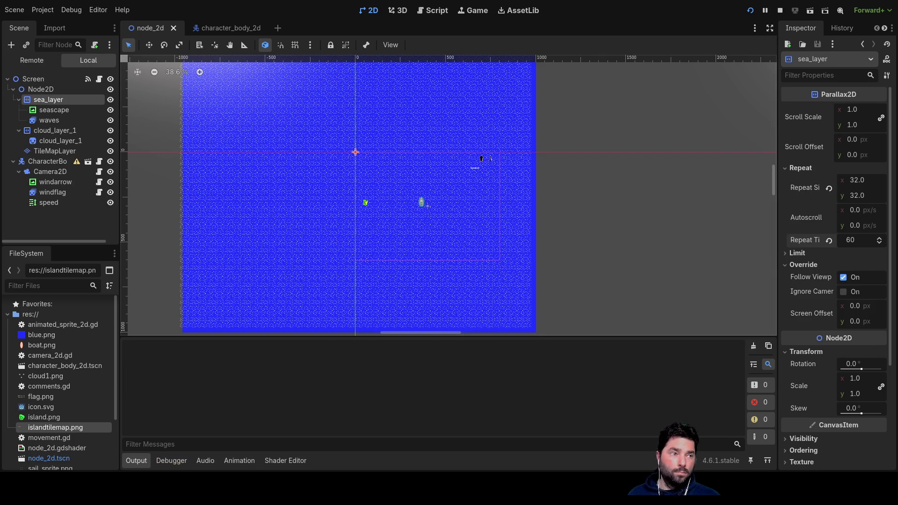
pyautogui.press('F5')
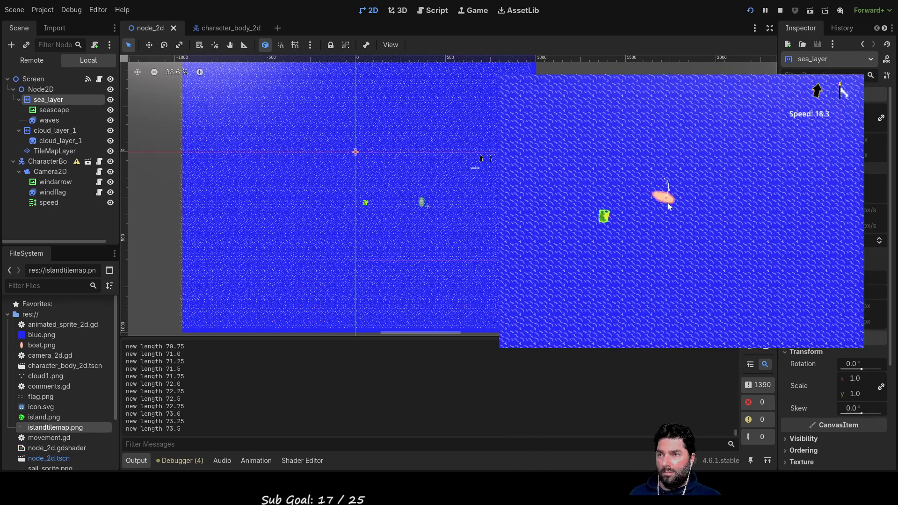
pyautogui.press('F8')
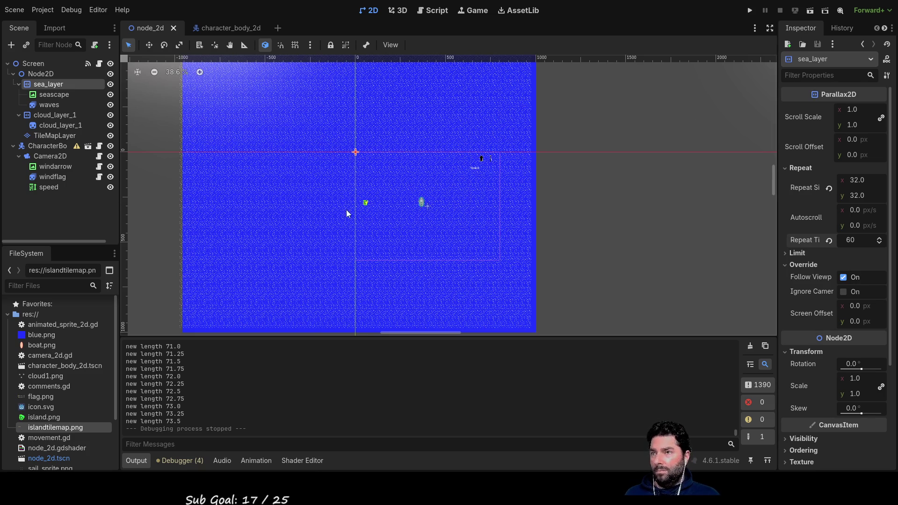
pyautogui.click(52, 135)
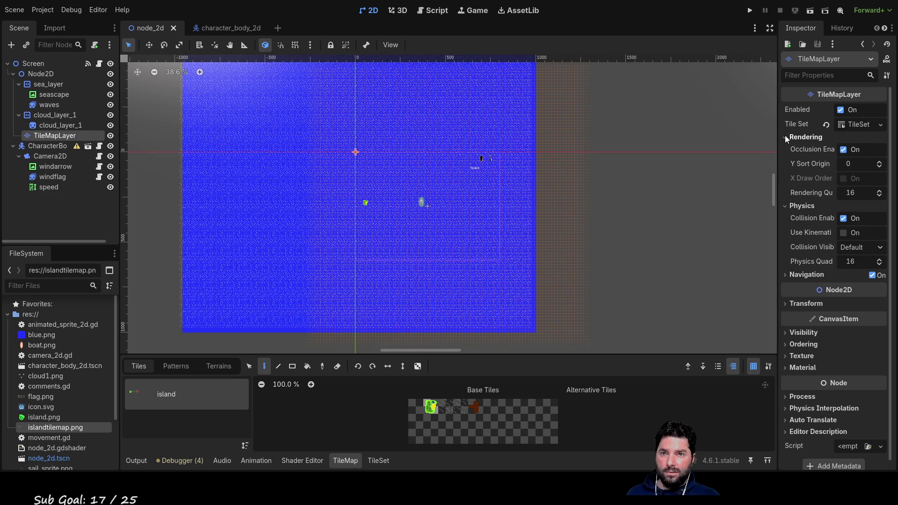
# - Set the TileMapLayer's Transform scale to 4 on both x and y
pyautogui.click(785, 137)
pyautogui.click(786, 247)
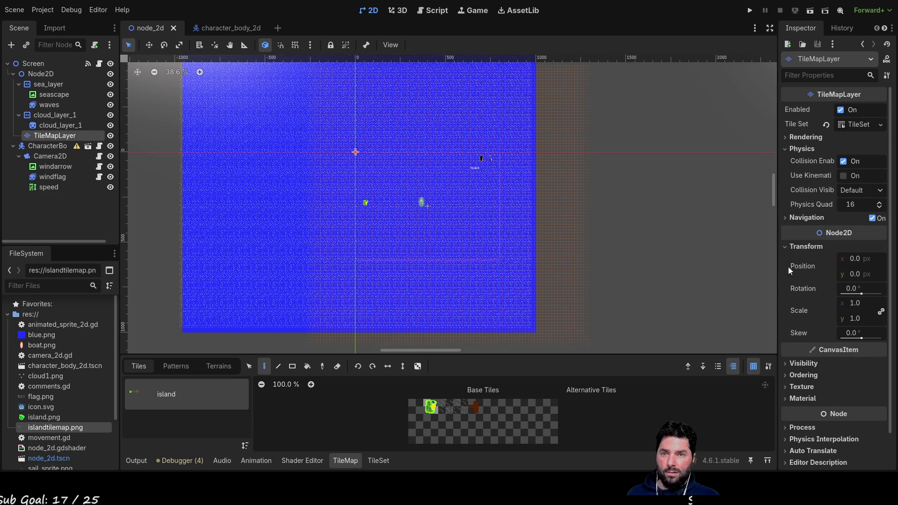
pyautogui.click(859, 303)
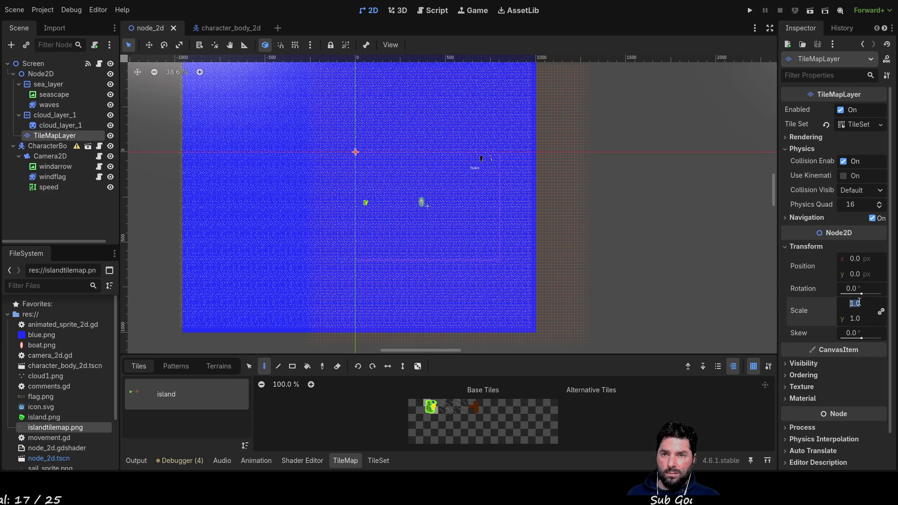
pyautogui.write('4')
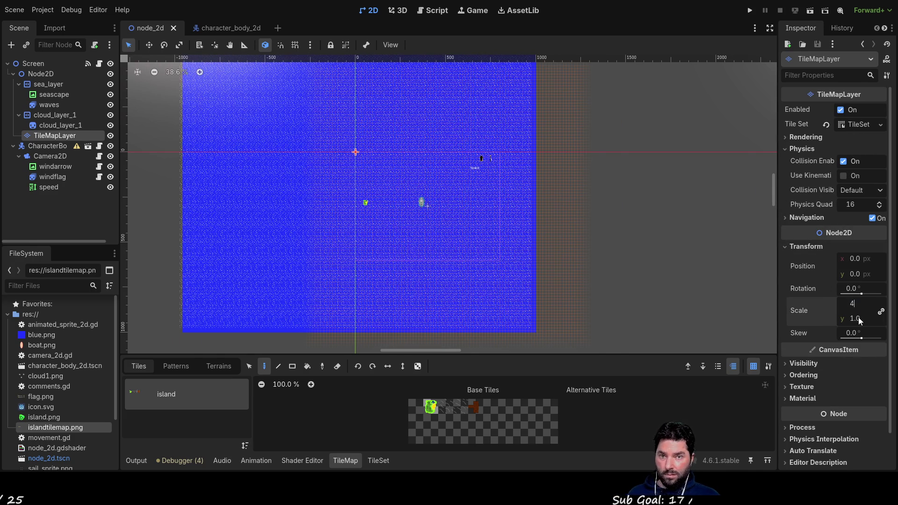
pyautogui.click(857, 319)
pyautogui.write('4')
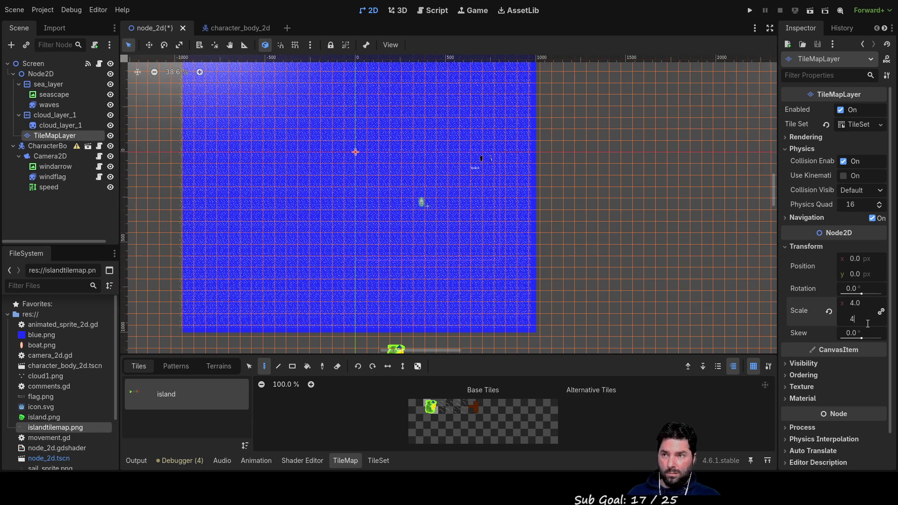
pyautogui.press('Return')
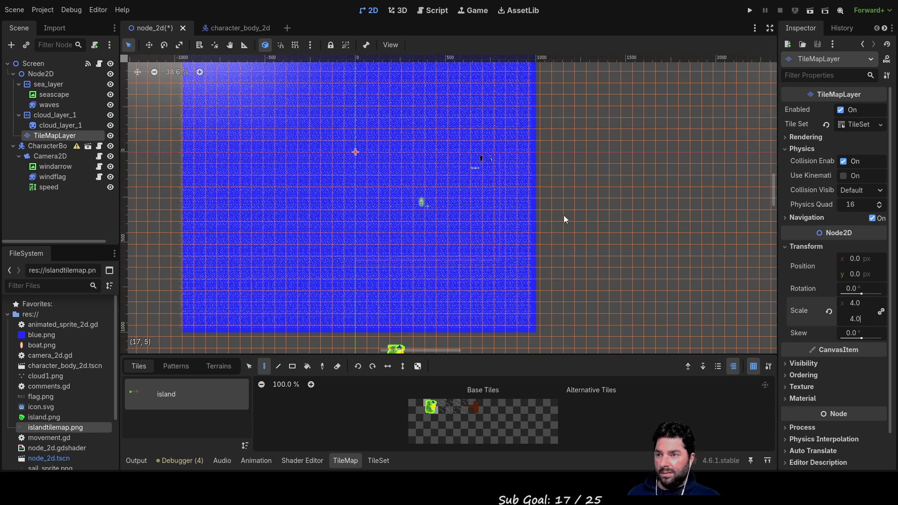
# - Frame the enlarged island below the sea, then select the brown tile in the Base Tiles atlas
pyautogui.scroll(-1, 563, 215)
pyautogui.moveTo(571, 187)
pyautogui.mouseDown()
pyautogui.moveTo(596, 156)
pyautogui.moveTo(589, 255)
pyautogui.mouseUp()
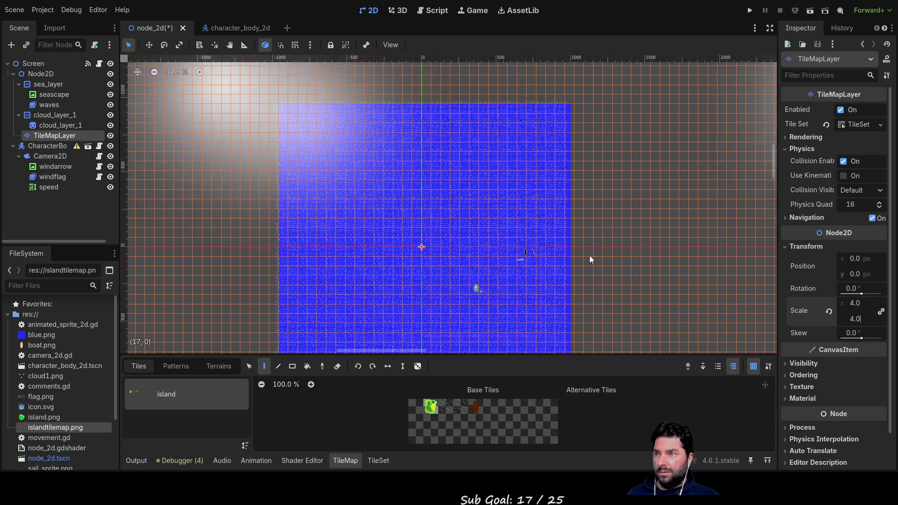
pyautogui.scroll(-4, 588, 255)
pyautogui.scroll(-2, 597, 220)
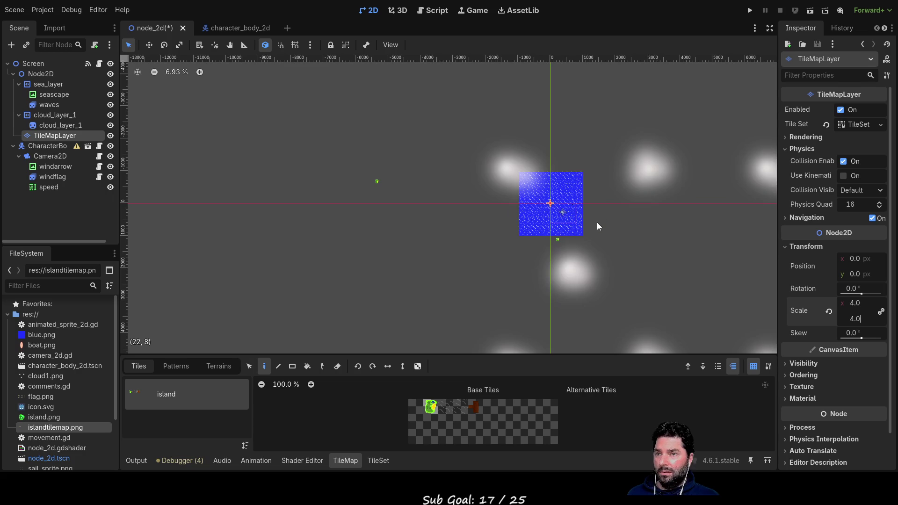
pyautogui.scroll(8, 588, 236)
pyautogui.moveTo(559, 156)
pyautogui.mouseDown()
pyautogui.moveTo(607, 200)
pyautogui.moveTo(671, 291)
pyautogui.moveTo(629, 120)
pyautogui.mouseUp()
pyautogui.scroll(-2, 627, 210)
pyautogui.scroll(-10, 614, 227)
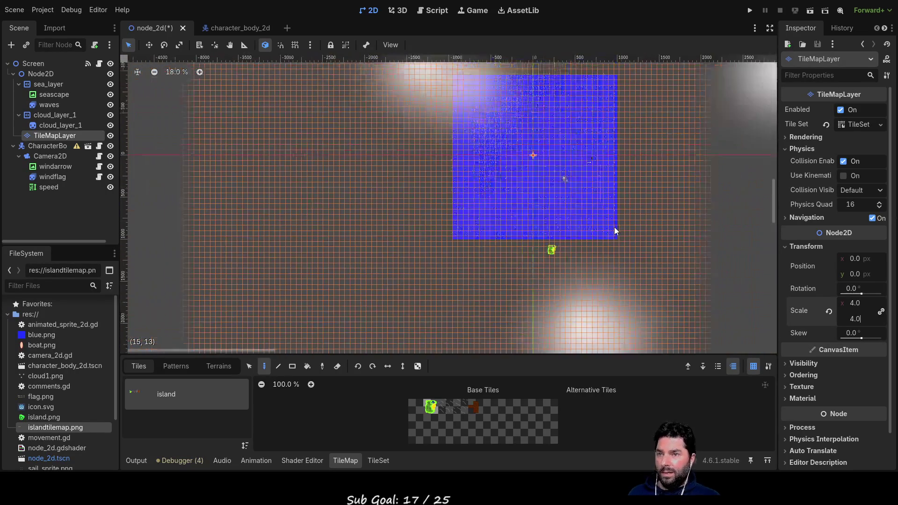
pyautogui.moveTo(624, 225)
pyautogui.mouseDown()
pyautogui.moveTo(495, 217)
pyautogui.moveTo(398, 278)
pyautogui.moveTo(453, 224)
pyautogui.moveTo(444, 313)
pyautogui.moveTo(343, 308)
pyautogui.moveTo(530, 223)
pyautogui.mouseUp()
pyautogui.scroll(9, 528, 223)
pyautogui.scroll(4, 415, 179)
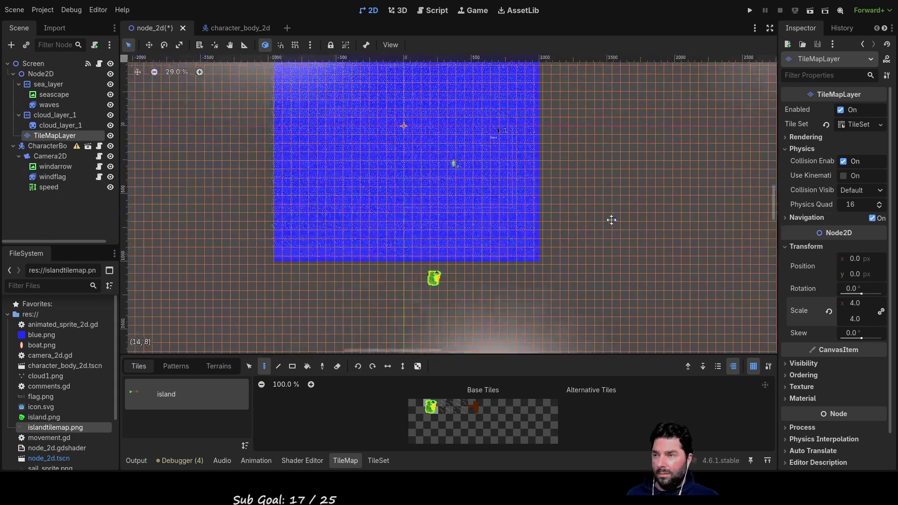
pyautogui.moveTo(699, 196); pyautogui.dragTo(555, 327)
pyautogui.scroll(-5, 543, 112)
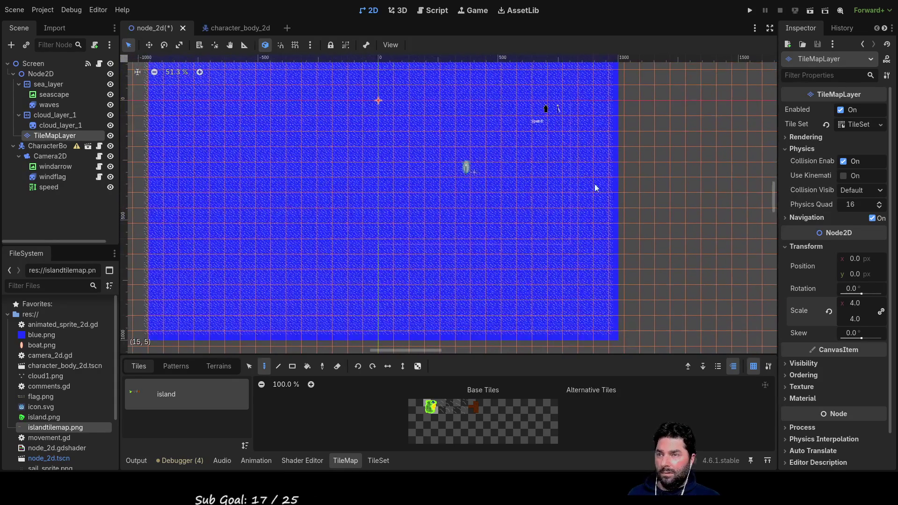
pyautogui.scroll(10, 529, 228)
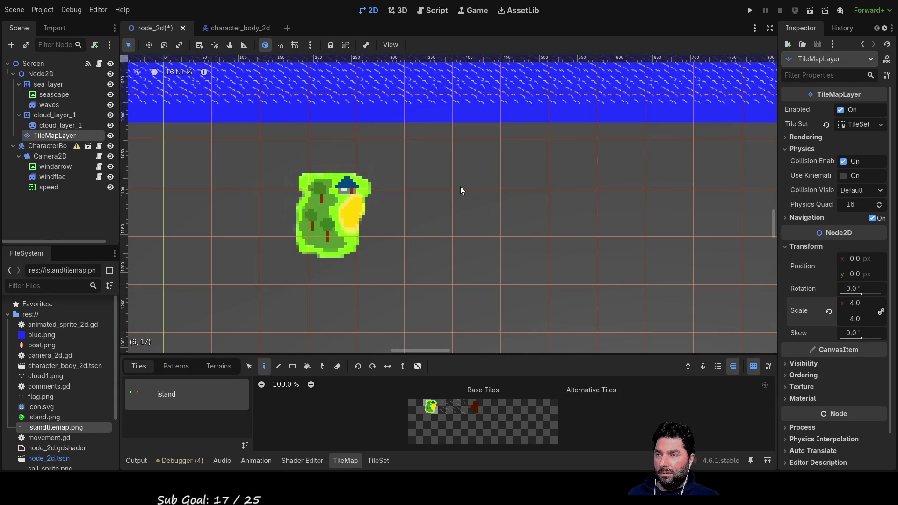
pyautogui.scroll(-10, 575, 261)
pyautogui.scroll(-1, 574, 264)
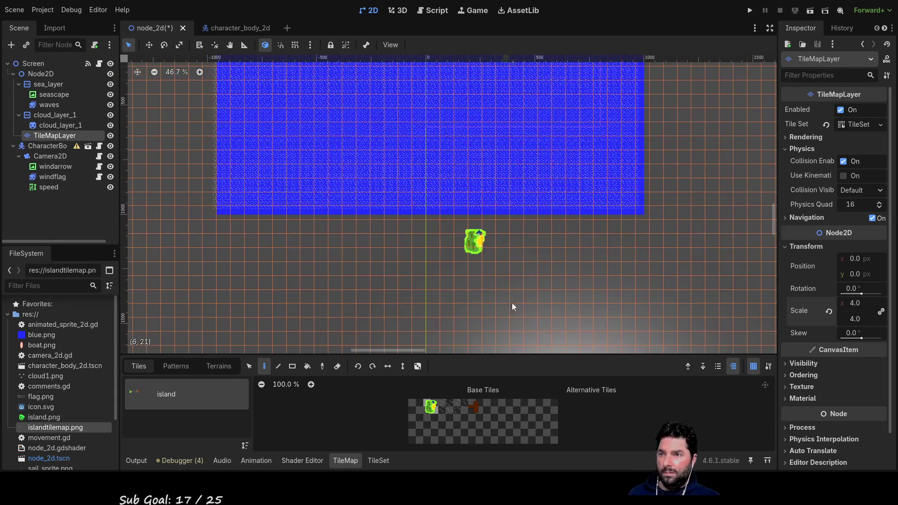
pyautogui.click(475, 407)
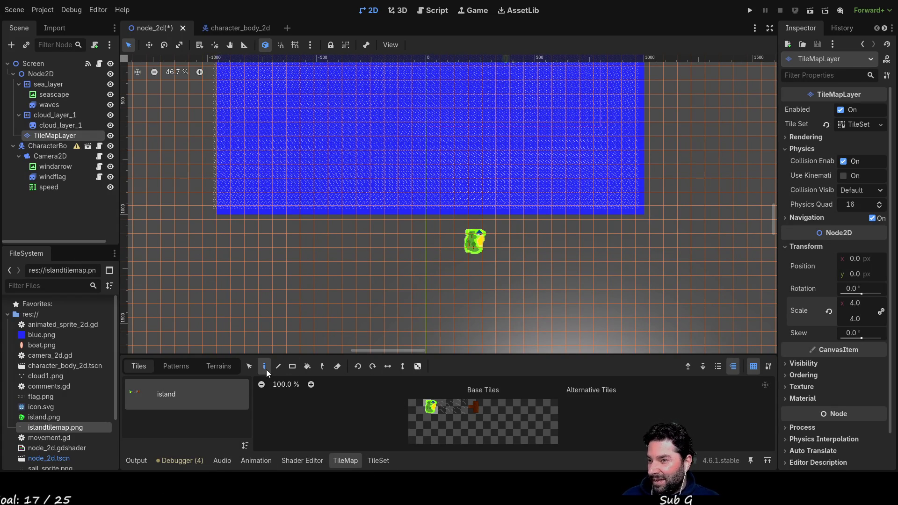
# - Look through the Patterns and Terrains tabs, then open the TileSet editor in Setup mode
pyautogui.click(177, 367)
pyautogui.click(219, 366)
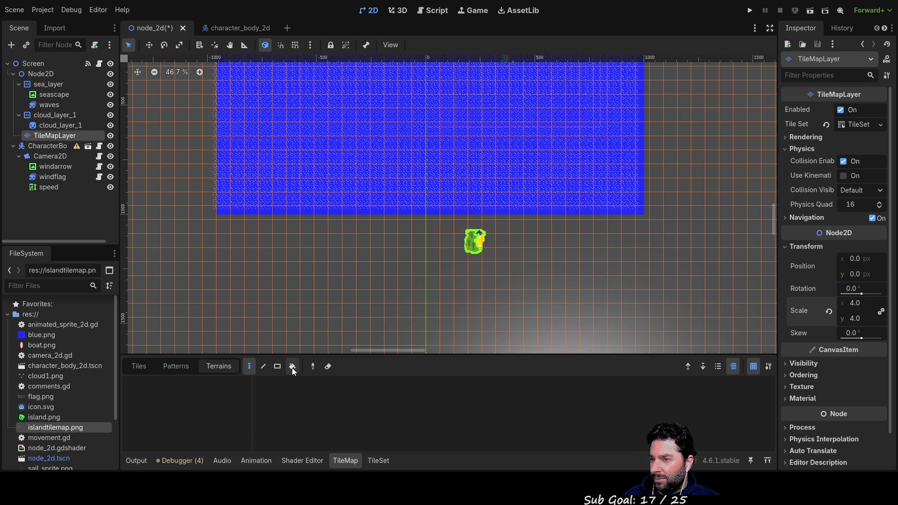
pyautogui.click(145, 368)
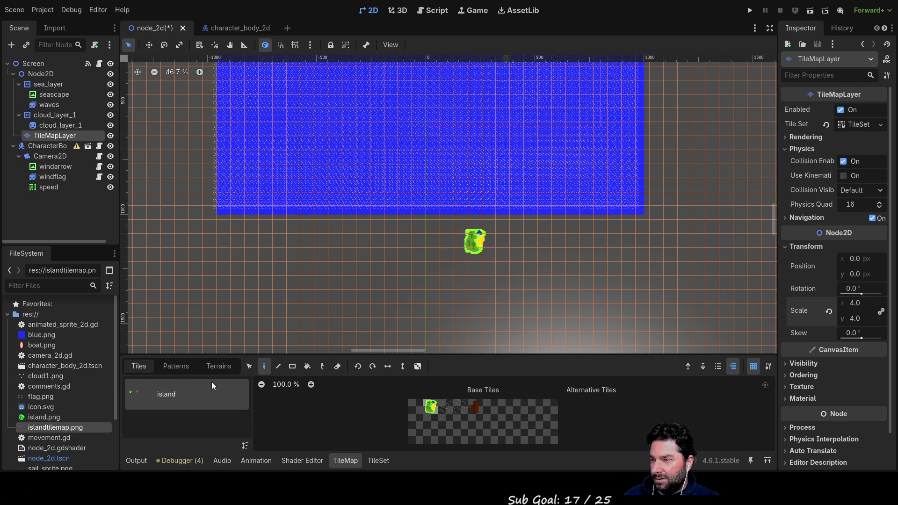
pyautogui.click(377, 461)
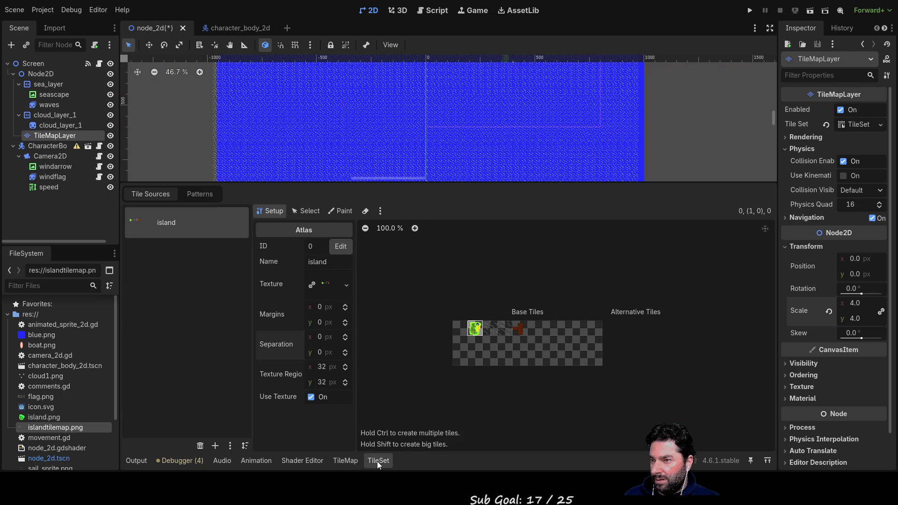
pyautogui.click(308, 211)
pyautogui.click(271, 211)
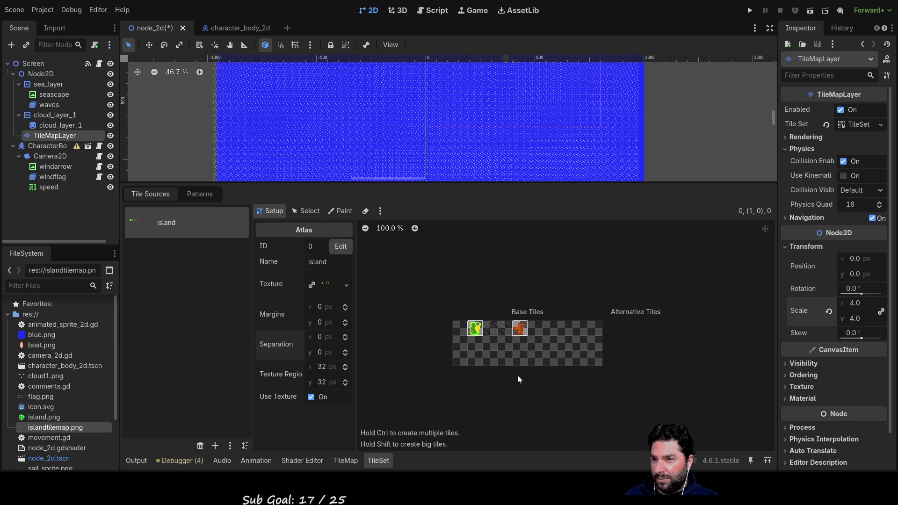
# - Create and delete a brown tile, then add islandtilemap.png as a new atlas source
pyautogui.click(517, 332)
pyautogui.rightClick(518, 330)
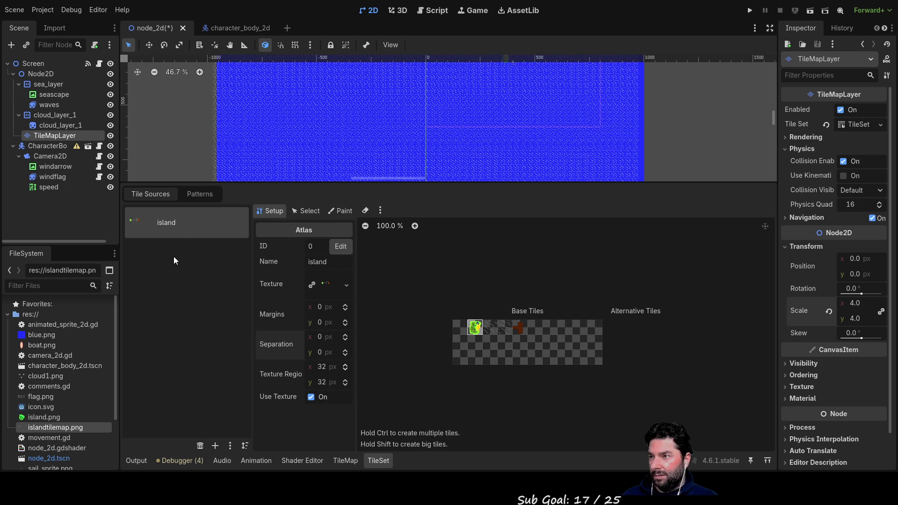
pyautogui.click(216, 446)
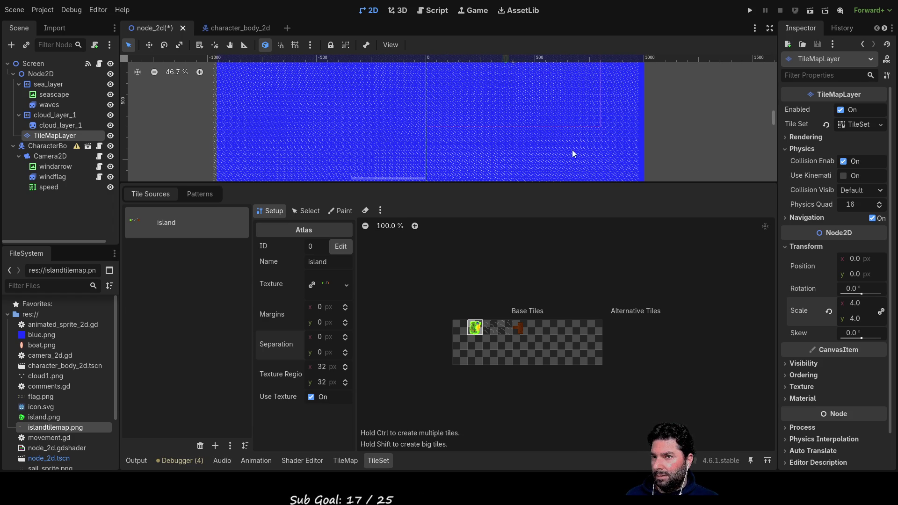
pyautogui.moveTo(362, 392); pyautogui.dragTo(240, 330)
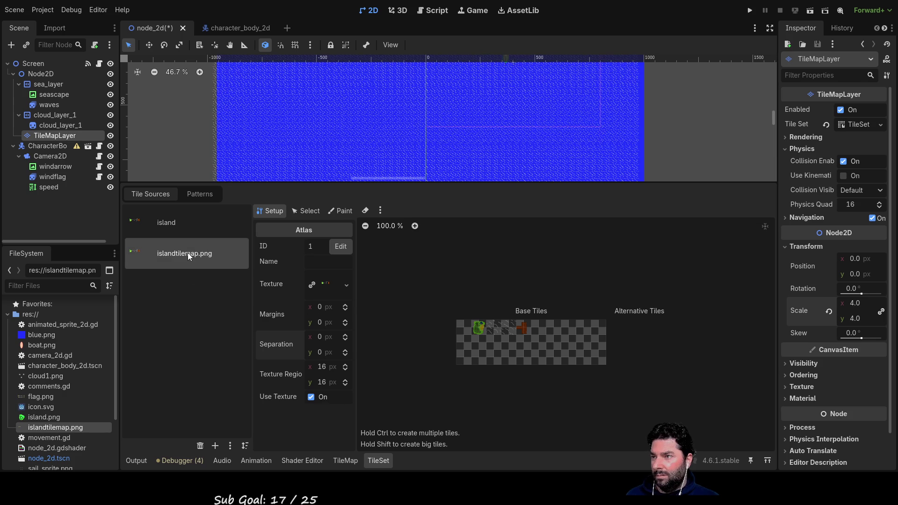
# - Name the new islandtilemap.png atlas source 'pier'
pyautogui.click(192, 226)
pyautogui.click(212, 260)
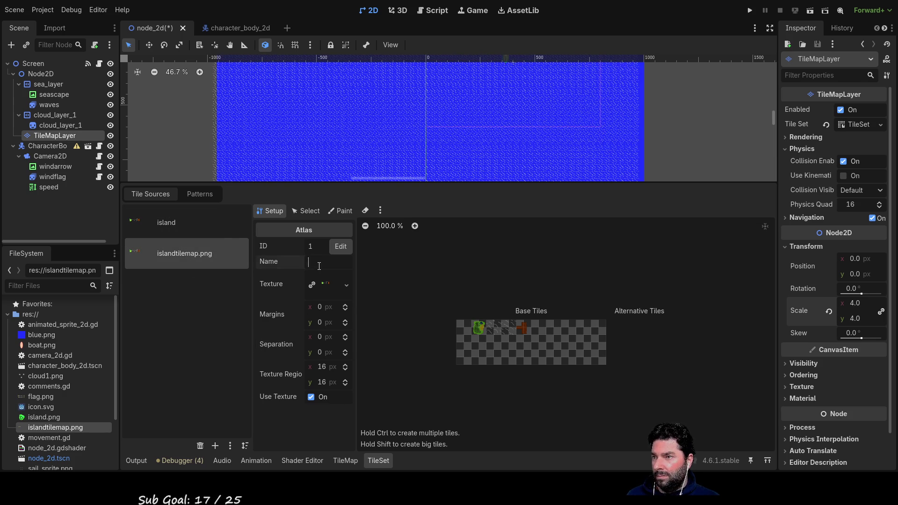
pyautogui.click(204, 234)
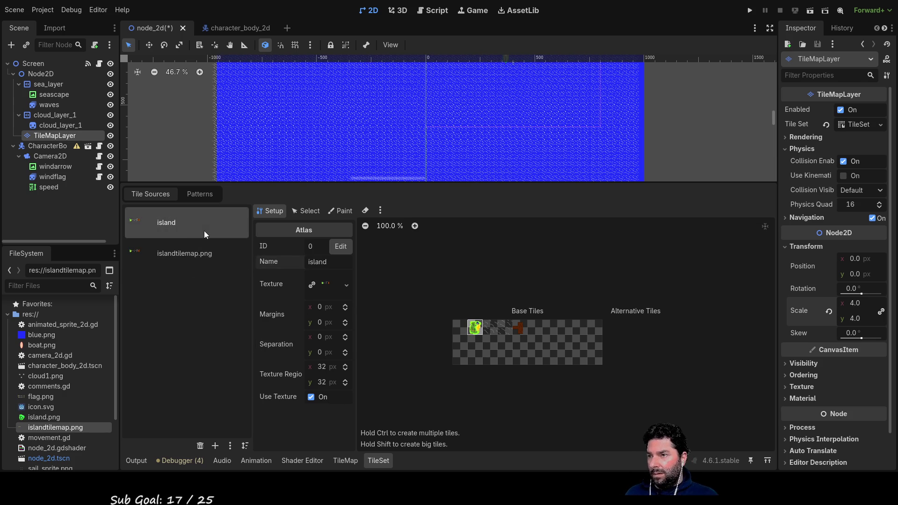
pyautogui.click(184, 252)
pyautogui.click(317, 260)
pyautogui.write('pier')
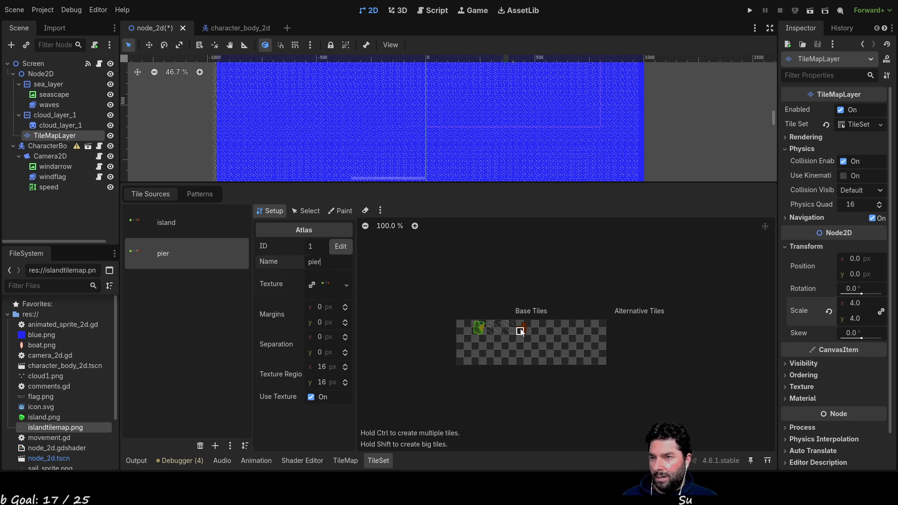
# - Set the pier source's texture region to 32×32 px and create its pier tile
pyautogui.click(189, 224)
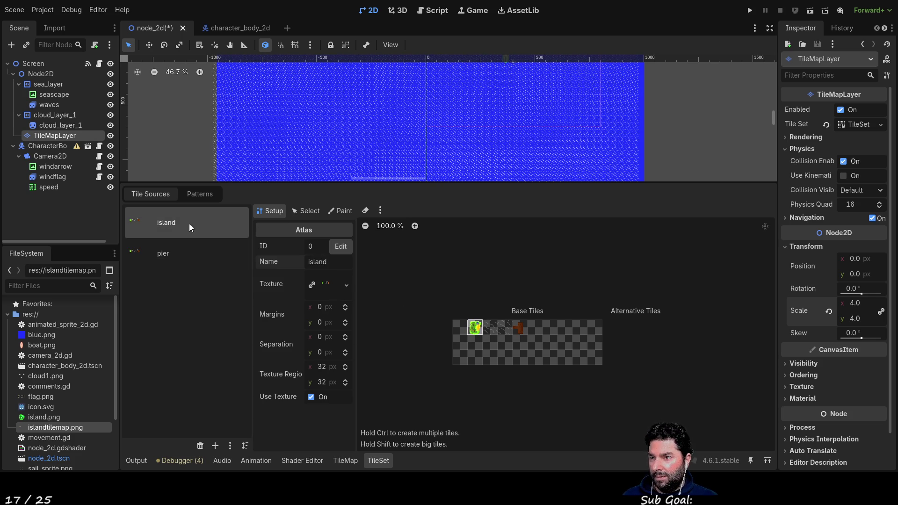
pyautogui.click(190, 253)
pyautogui.click(325, 367)
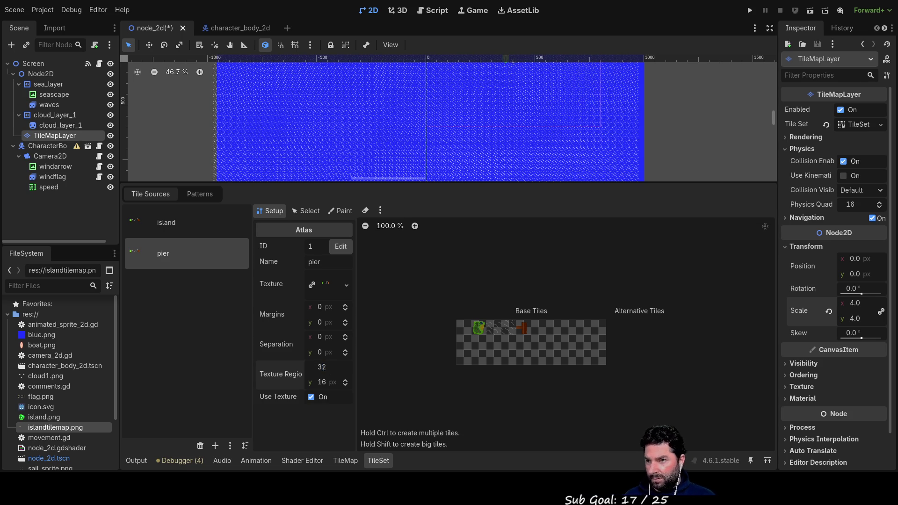
pyautogui.click(322, 382)
pyautogui.write('32')
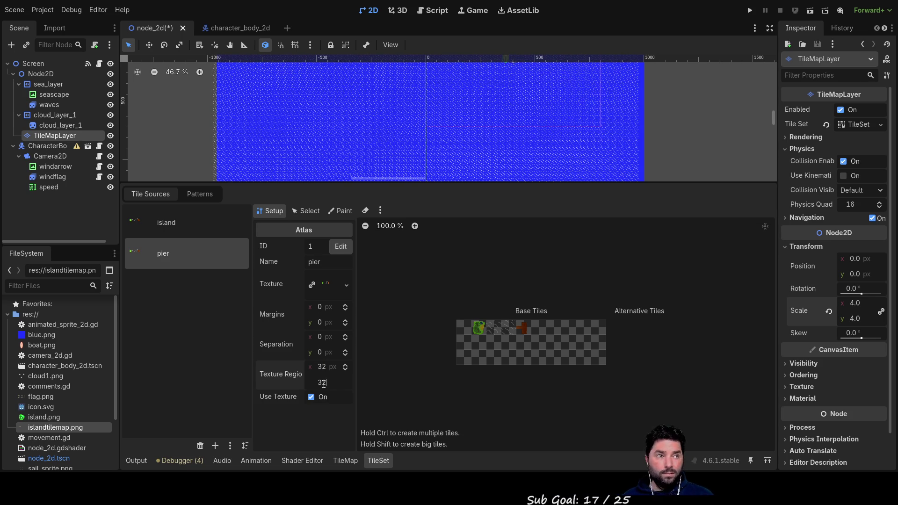
pyautogui.press('Return')
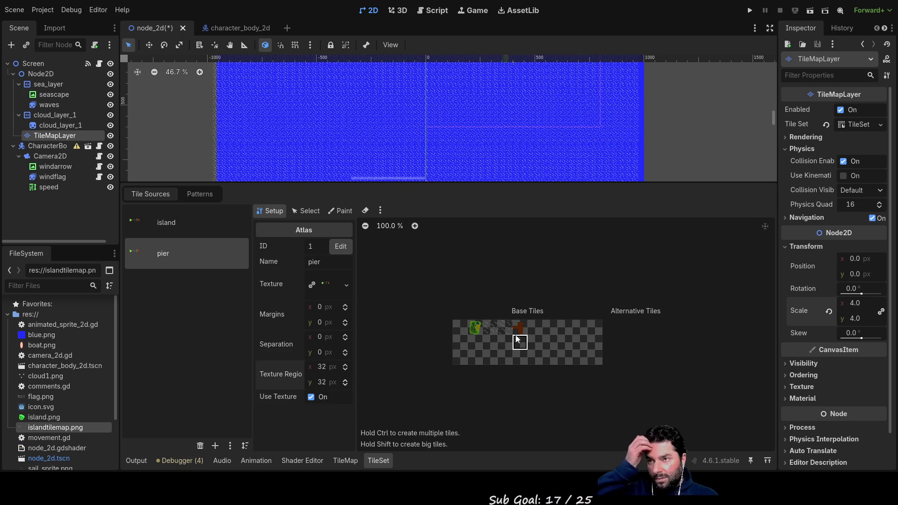
pyautogui.click(520, 328)
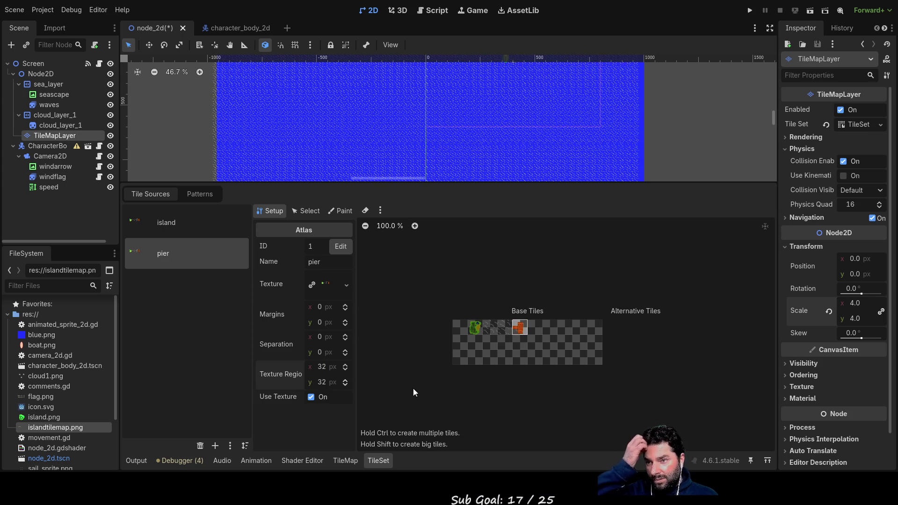
pyautogui.click(336, 214)
pyautogui.scroll(-3, 440, 169)
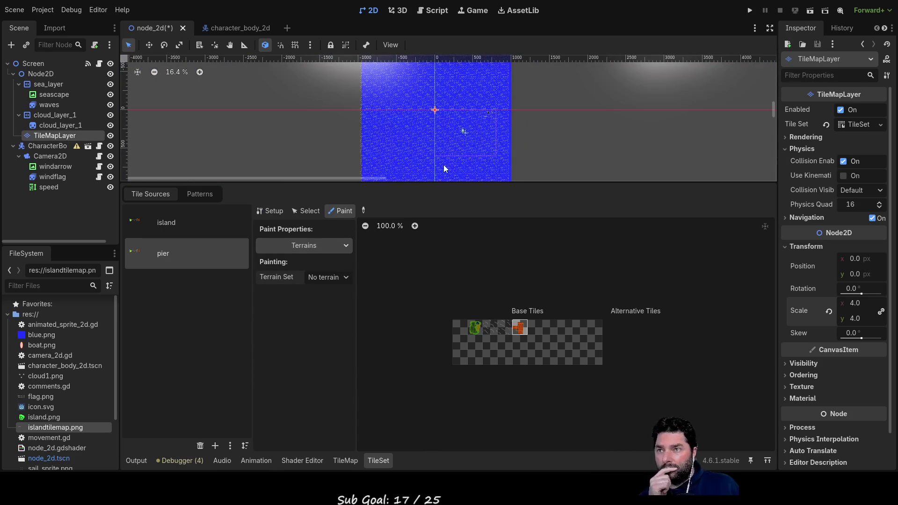
pyautogui.scroll(5, 444, 164)
pyautogui.scroll(-2, 461, 116)
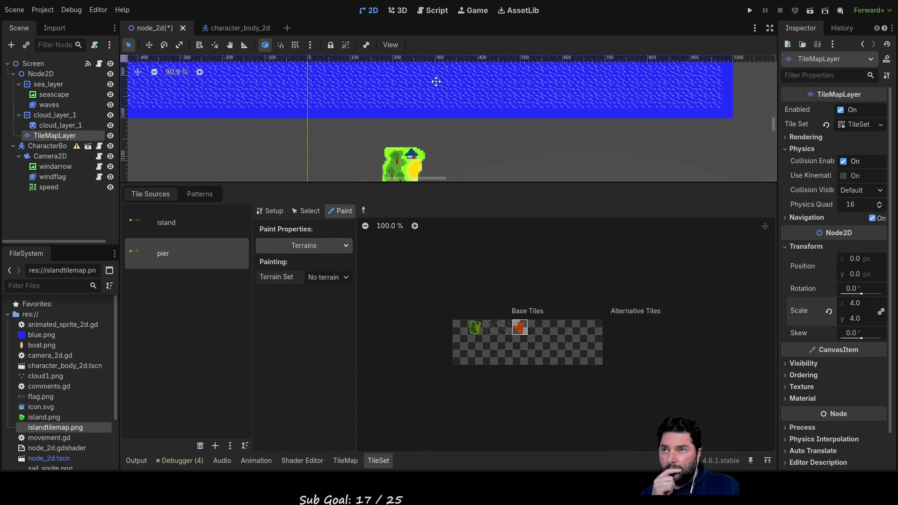
pyautogui.click(428, 106)
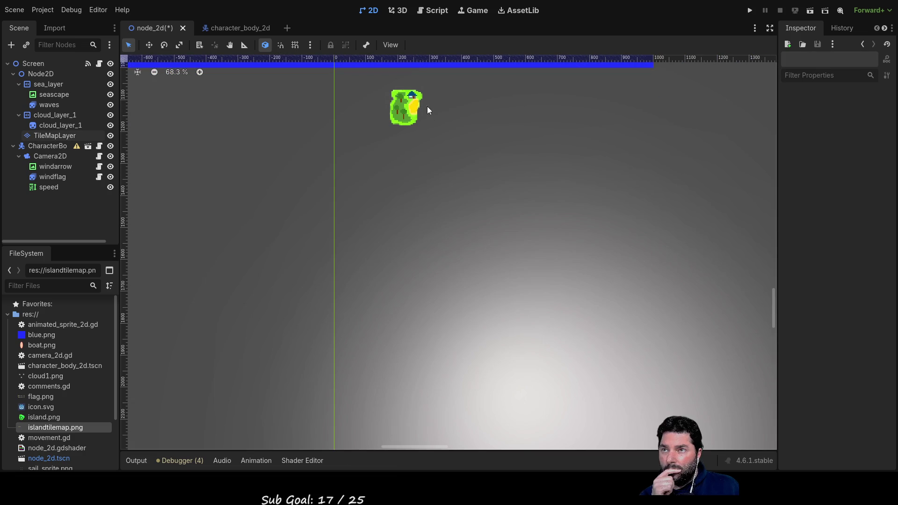
pyautogui.scroll(-6, 457, 144)
pyautogui.scroll(-1, 467, 215)
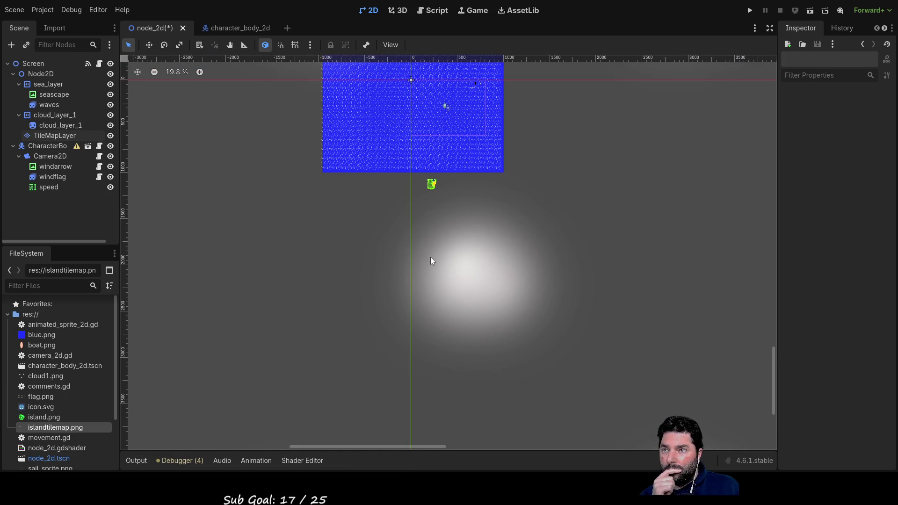
pyautogui.click(64, 135)
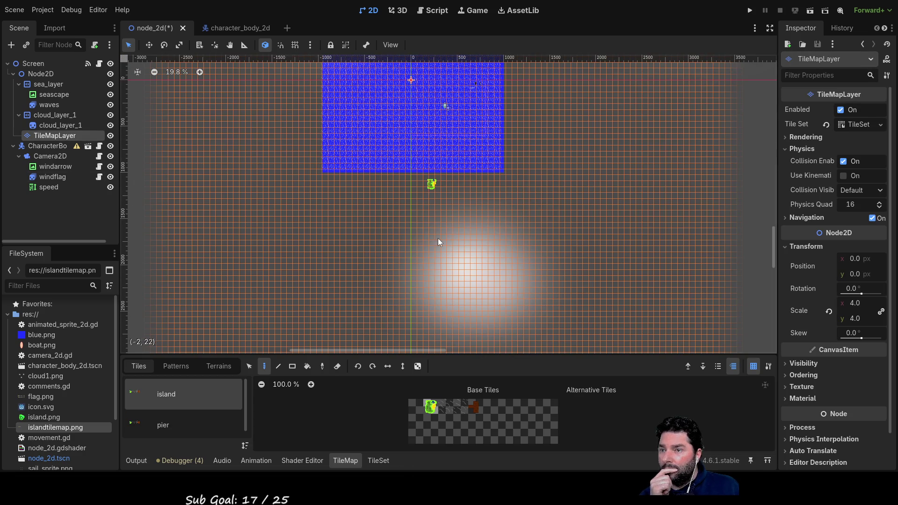
pyautogui.click(192, 423)
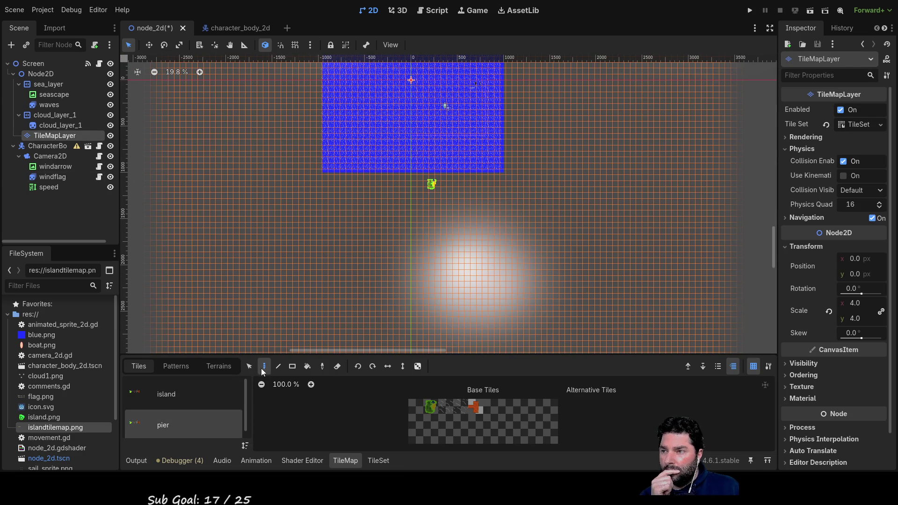
pyautogui.click(379, 461)
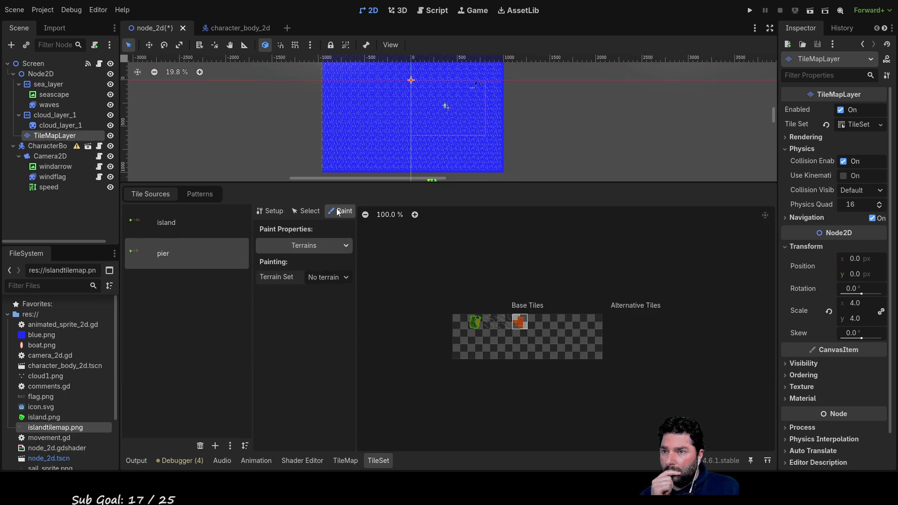
pyautogui.scroll(8, 452, 110)
pyautogui.scroll(-8, 451, 126)
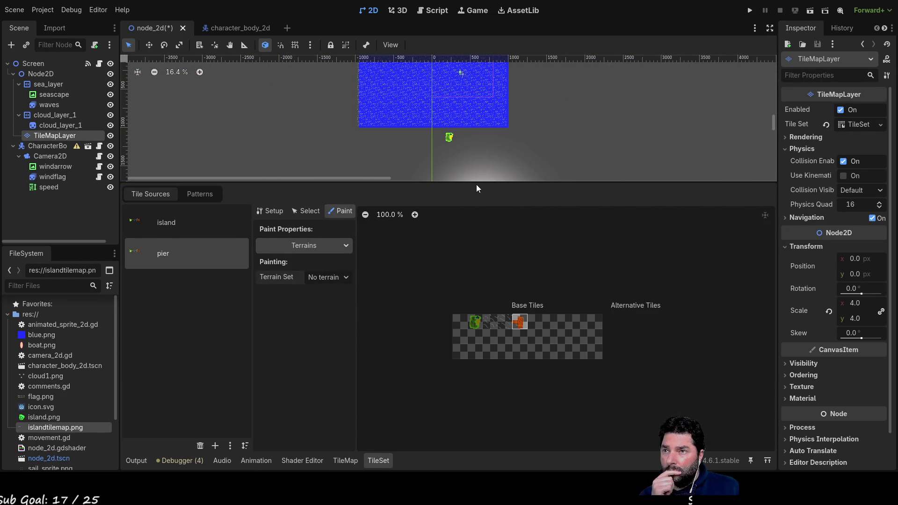
pyautogui.moveTo(476, 184); pyautogui.dragTo(490, 334)
pyautogui.scroll(7, 450, 217)
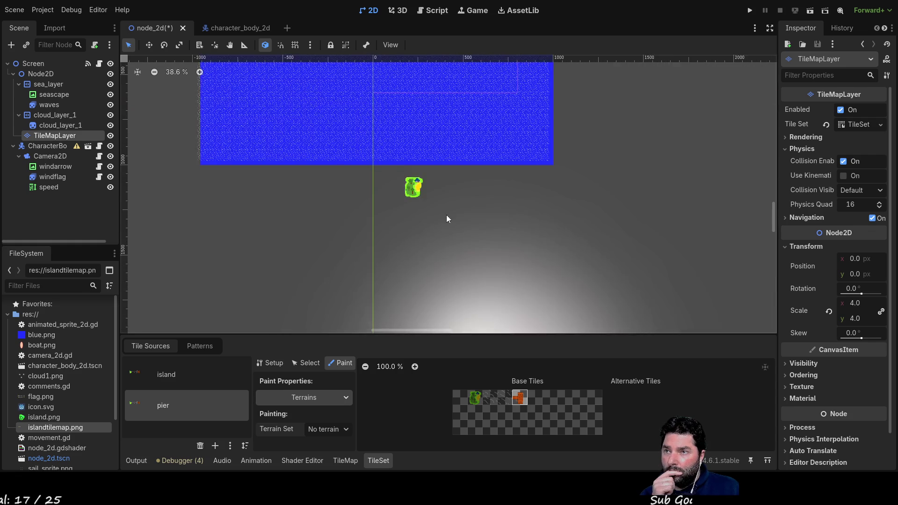
pyautogui.click(422, 174)
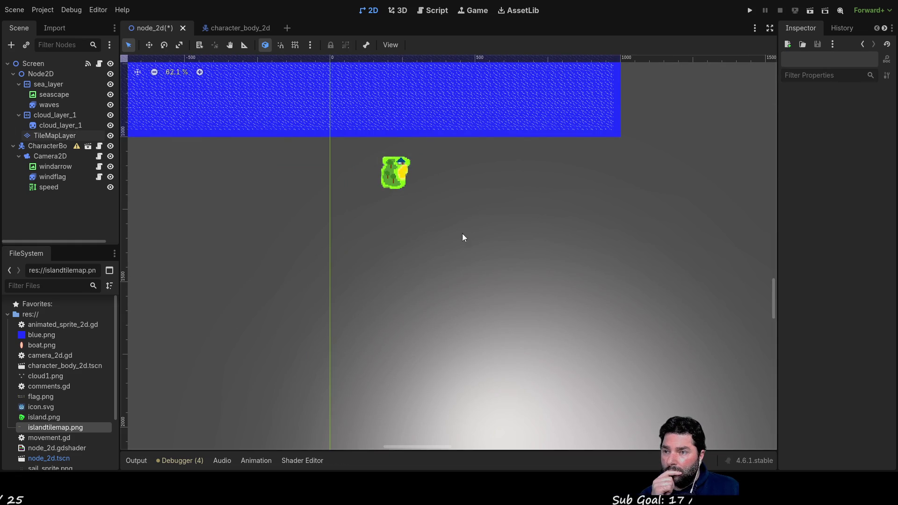
pyautogui.click(51, 134)
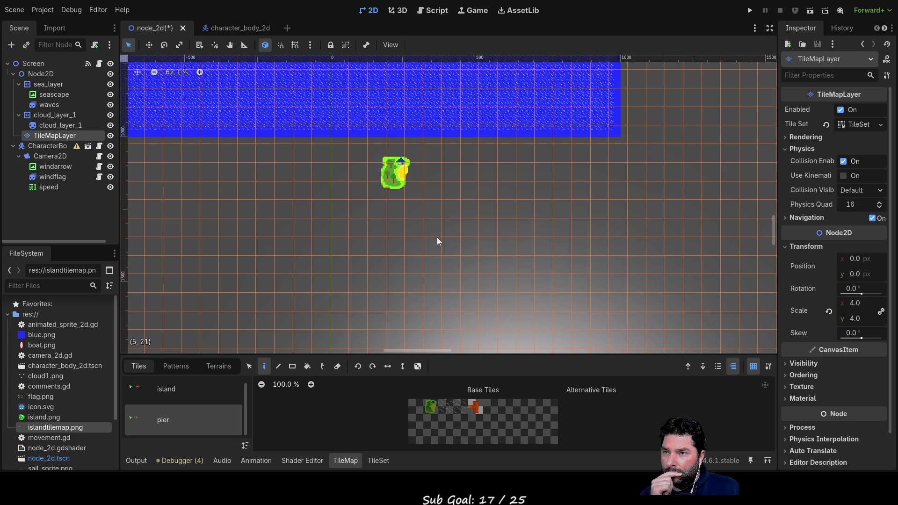
pyautogui.click(473, 408)
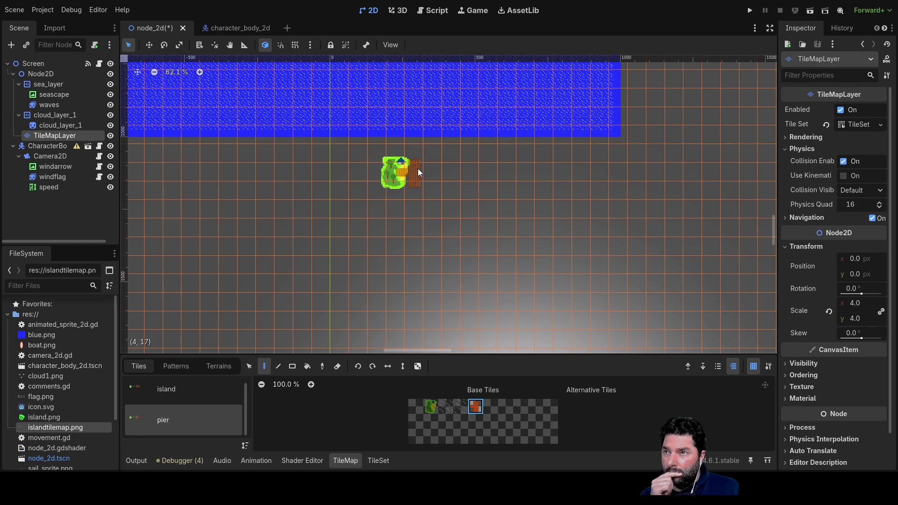
pyautogui.scroll(1, 425, 174)
pyautogui.scroll(5, 424, 175)
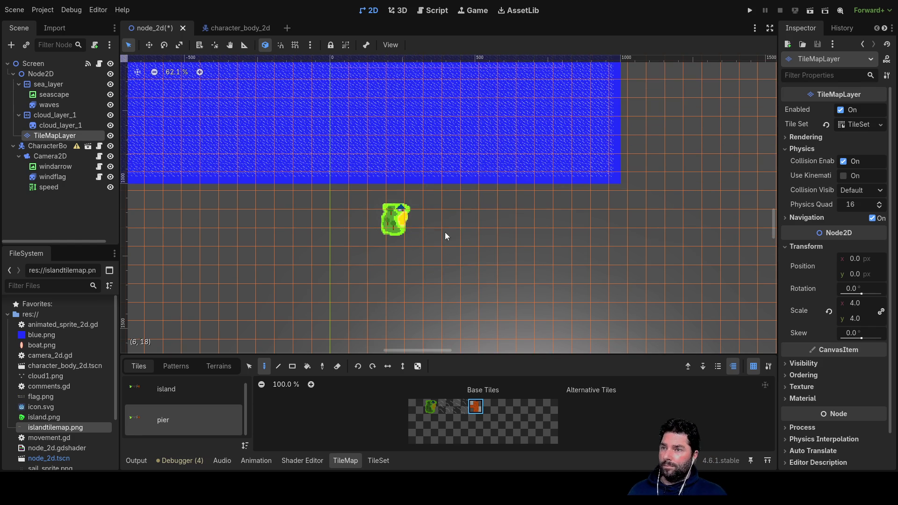
pyautogui.scroll(1, 425, 218)
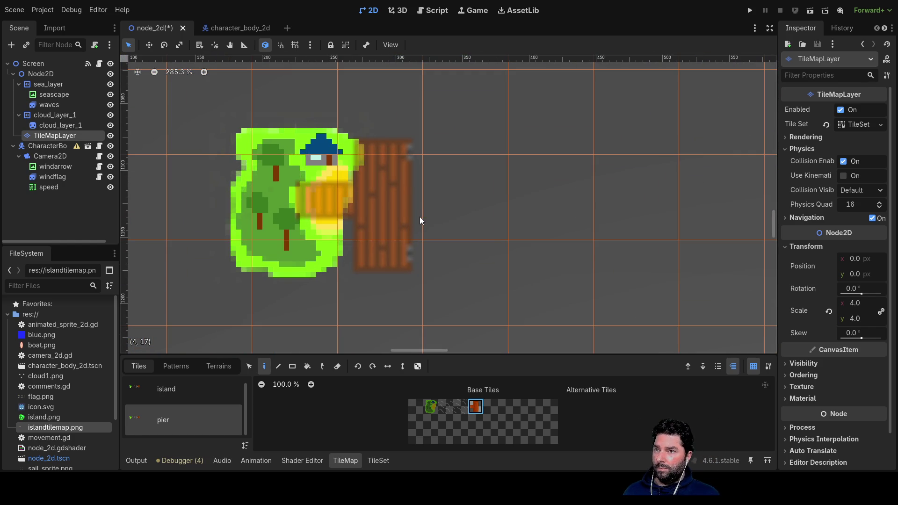
pyautogui.click(447, 212)
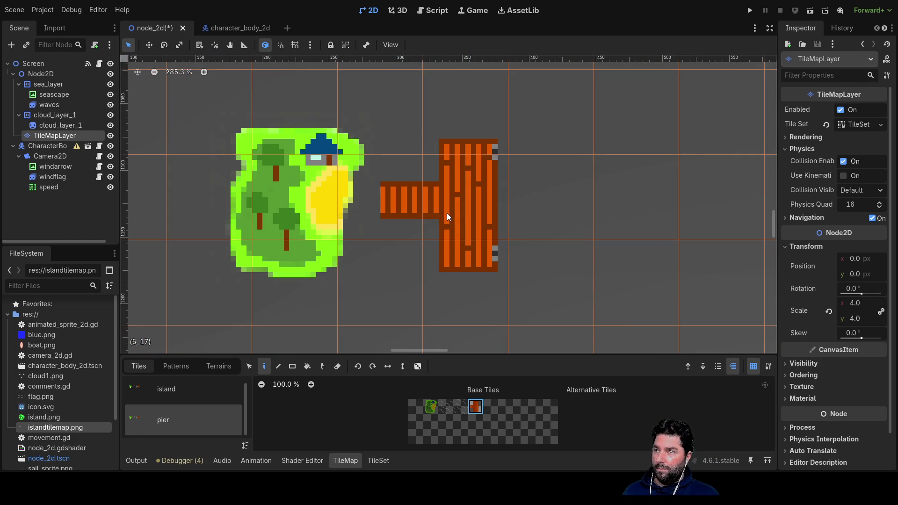
pyautogui.scroll(-4, 528, 231)
pyautogui.scroll(-6, 593, 274)
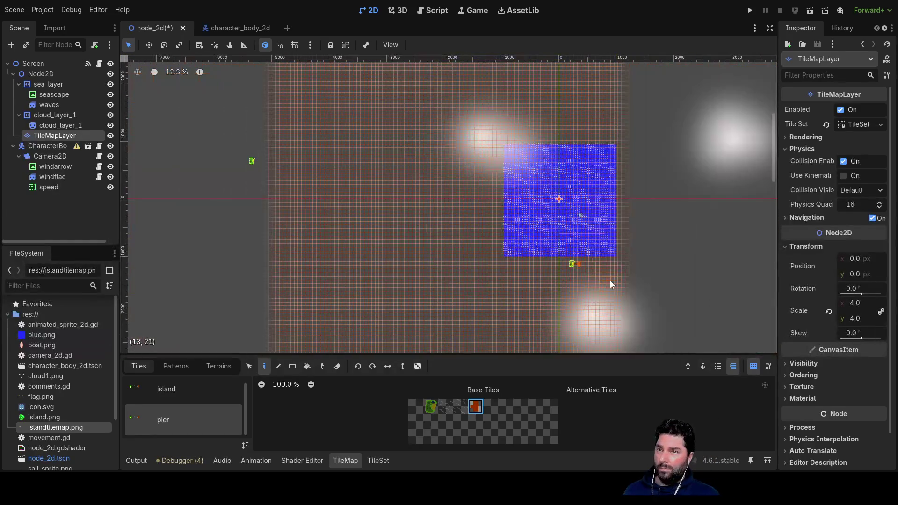
pyautogui.scroll(3, 603, 276)
pyautogui.scroll(5, 491, 240)
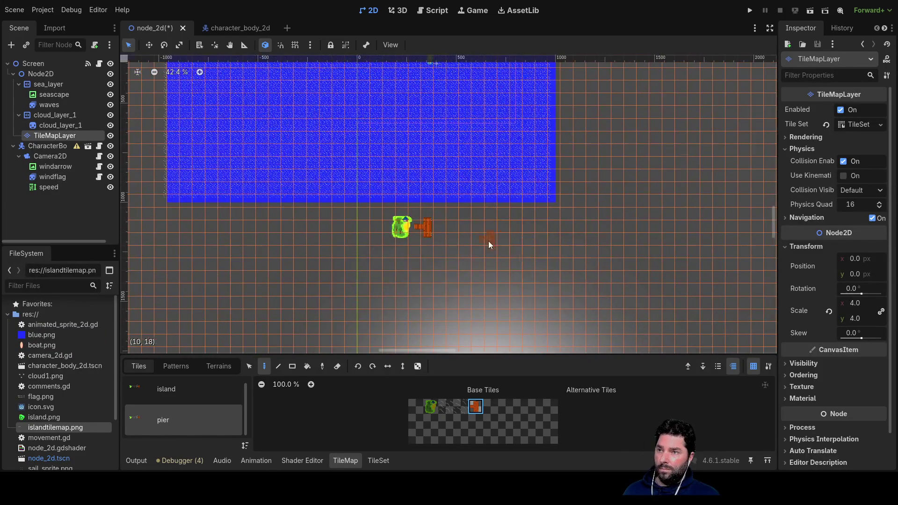
pyautogui.moveTo(467, 217); pyautogui.dragTo(438, 267)
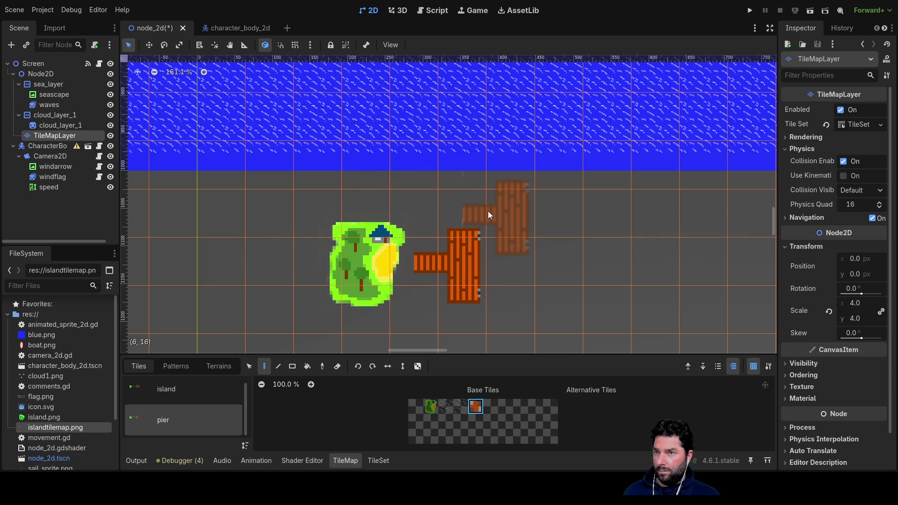
pyautogui.rightClick(461, 269)
pyautogui.click(450, 263)
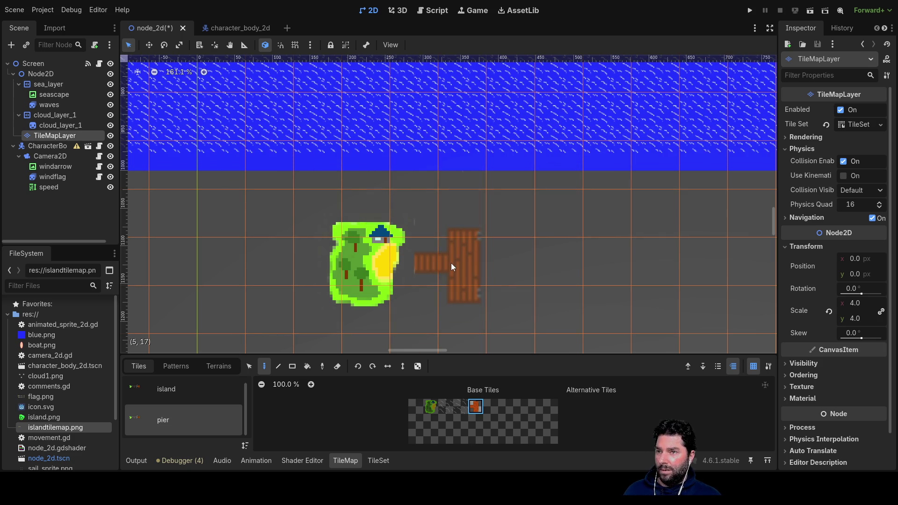
pyautogui.click(464, 267)
pyautogui.rightClick(456, 252)
pyautogui.rightClick(442, 269)
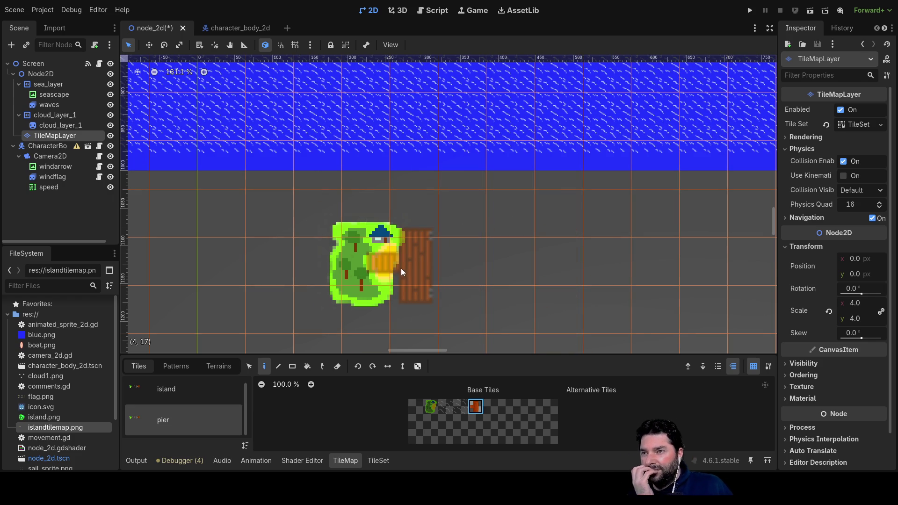
pyautogui.click(402, 267)
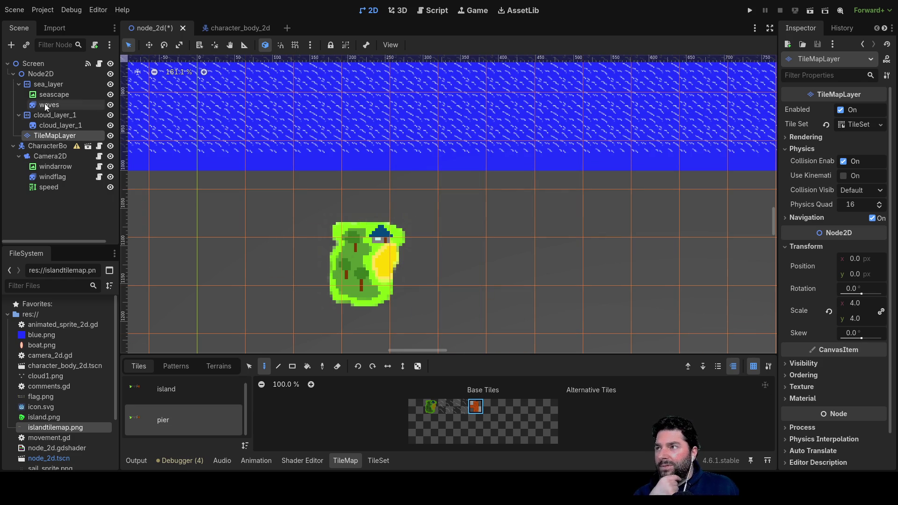
pyautogui.click(37, 75)
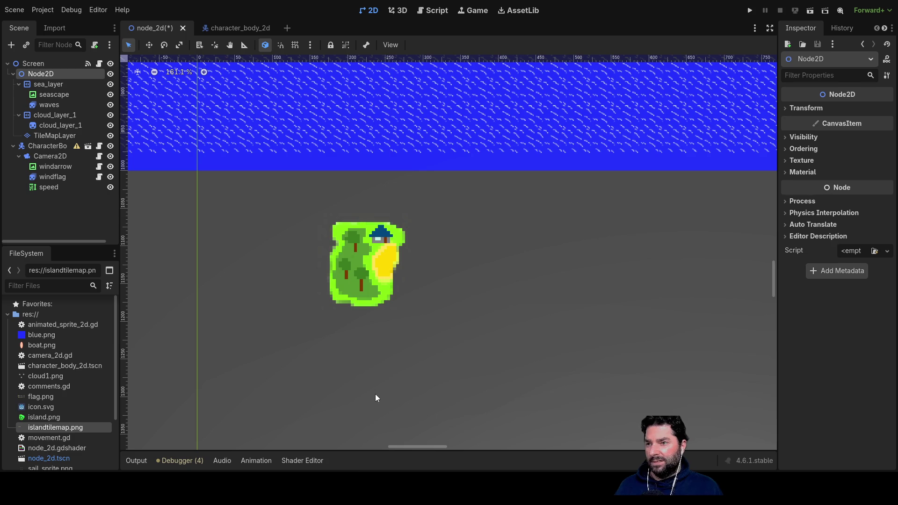
# - Add TileMapLayer2 under Node2D and assign it a New TileSet in the Inspector
pyautogui.hotkey('ctrl', 'z')
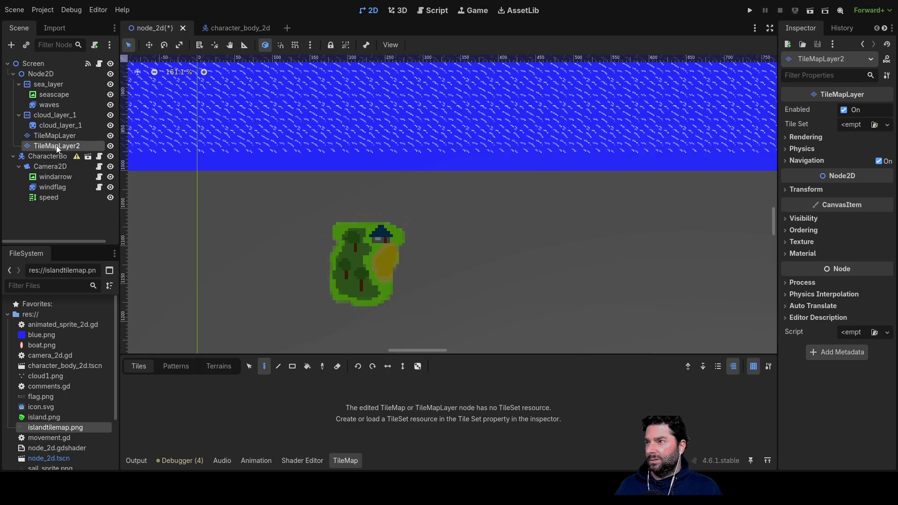
pyautogui.click(61, 135)
pyautogui.click(57, 146)
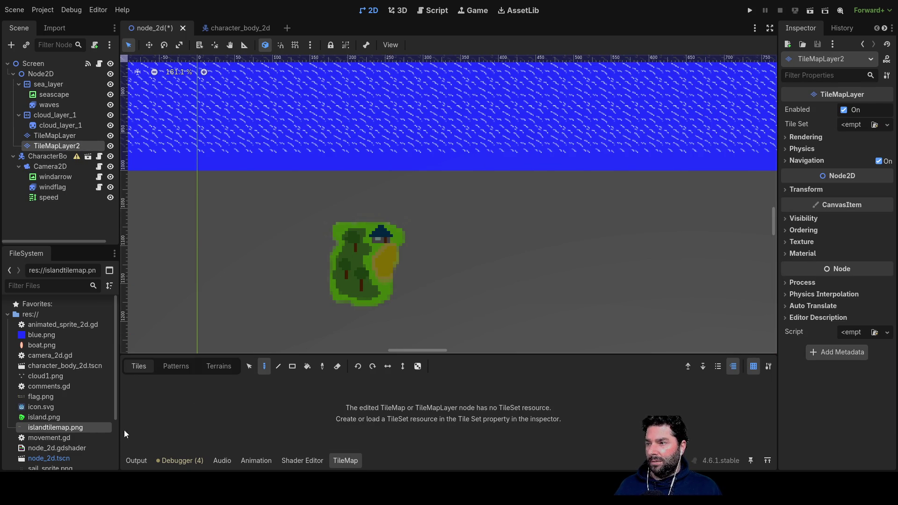
pyautogui.moveTo(46, 431)
pyautogui.mouseDown()
pyautogui.moveTo(223, 419)
pyautogui.moveTo(353, 455)
pyautogui.mouseUp()
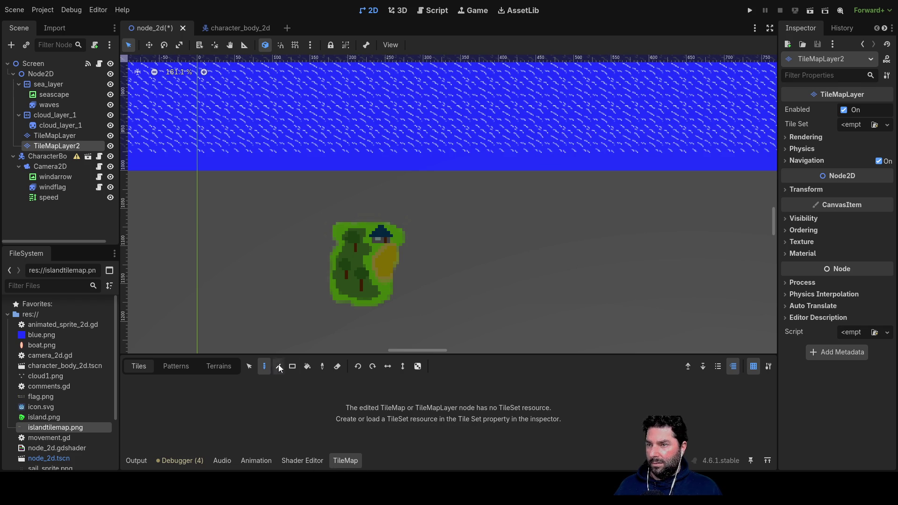
pyautogui.click(219, 370)
pyautogui.click(151, 367)
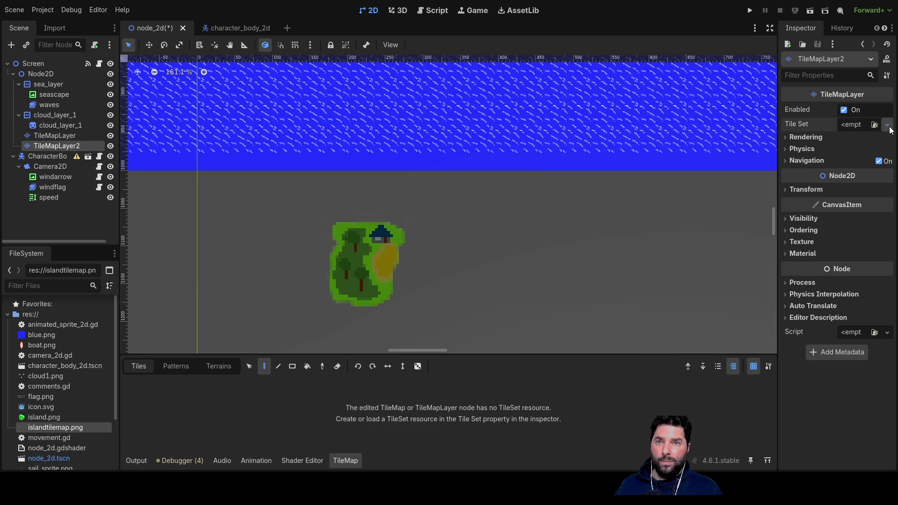
pyautogui.click(857, 151)
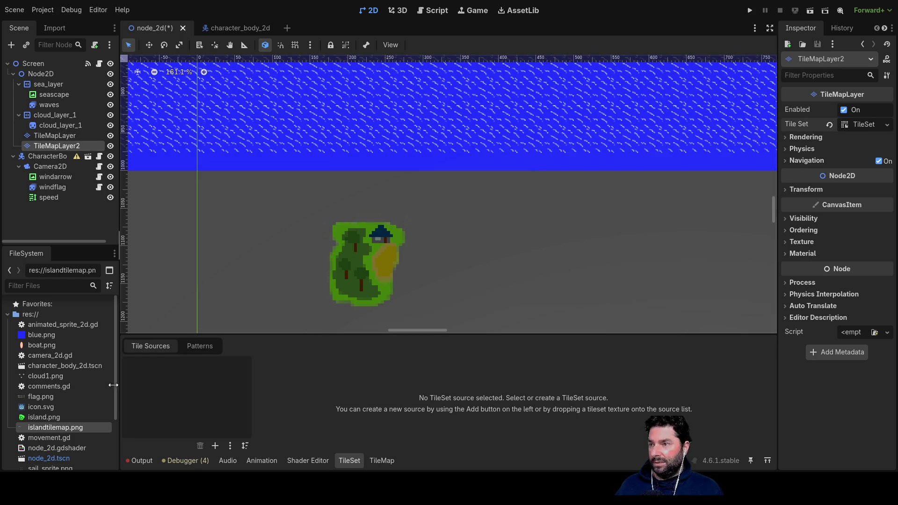
# - Add the island tile sheet as a 'pier' atlas source with 32×32 regions and its pier tile
pyautogui.moveTo(54, 427)
pyautogui.mouseDown()
pyautogui.moveTo(156, 392)
pyautogui.moveTo(153, 377)
pyautogui.mouseUp()
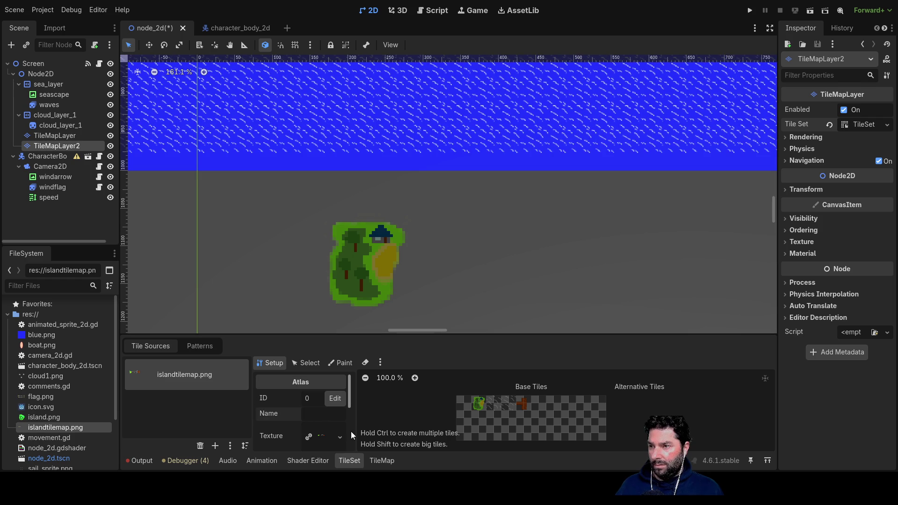
pyautogui.write('pier')
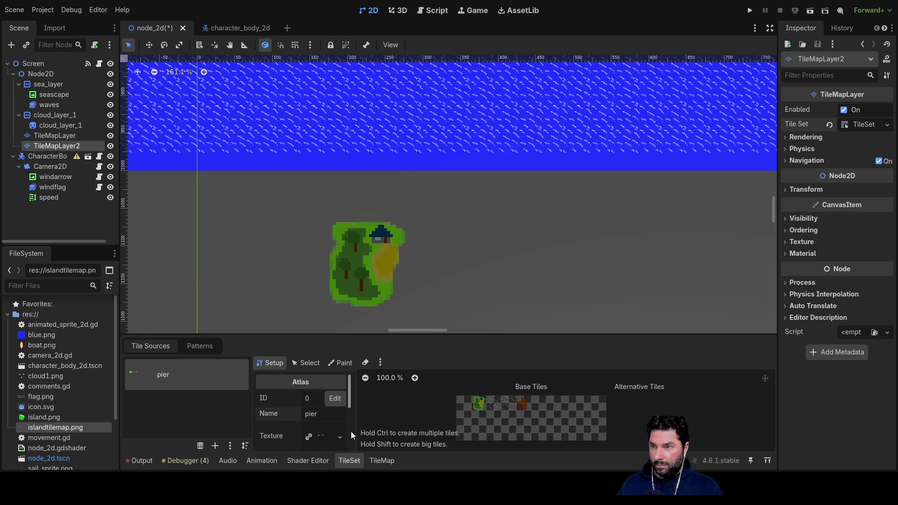
pyautogui.scroll(-3, 340, 416)
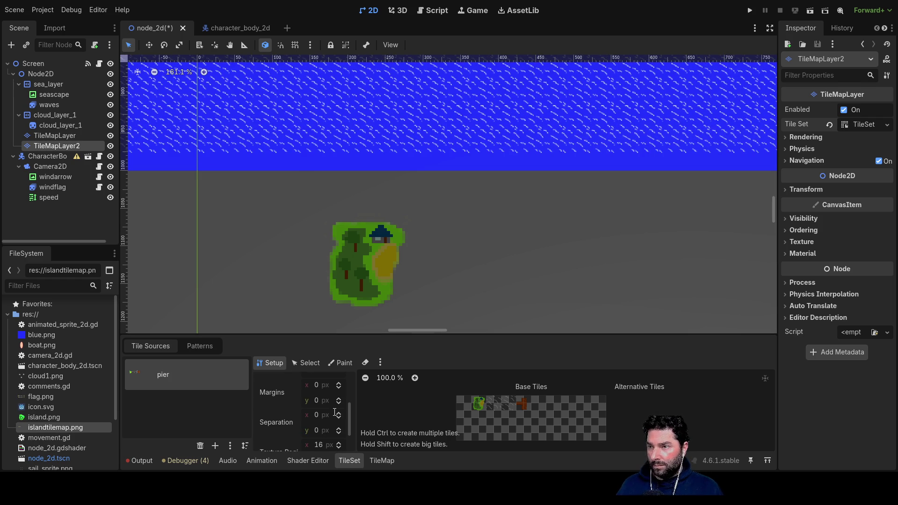
pyautogui.moveTo(400, 332); pyautogui.dragTo(397, 152)
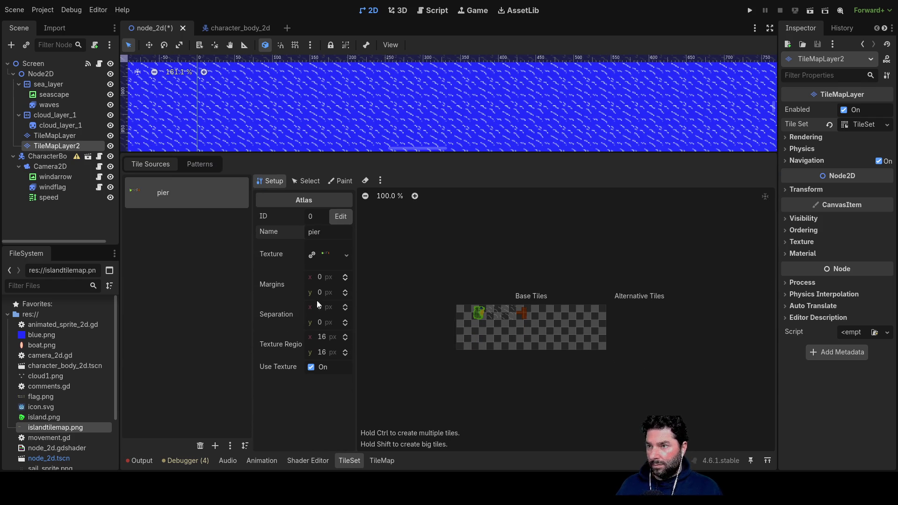
pyautogui.write('32')
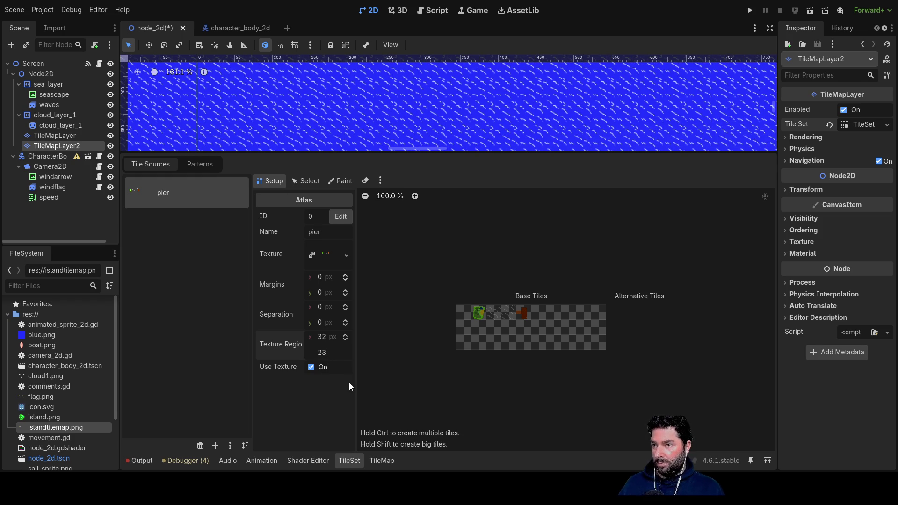
pyautogui.write('32')
pyautogui.press('Return')
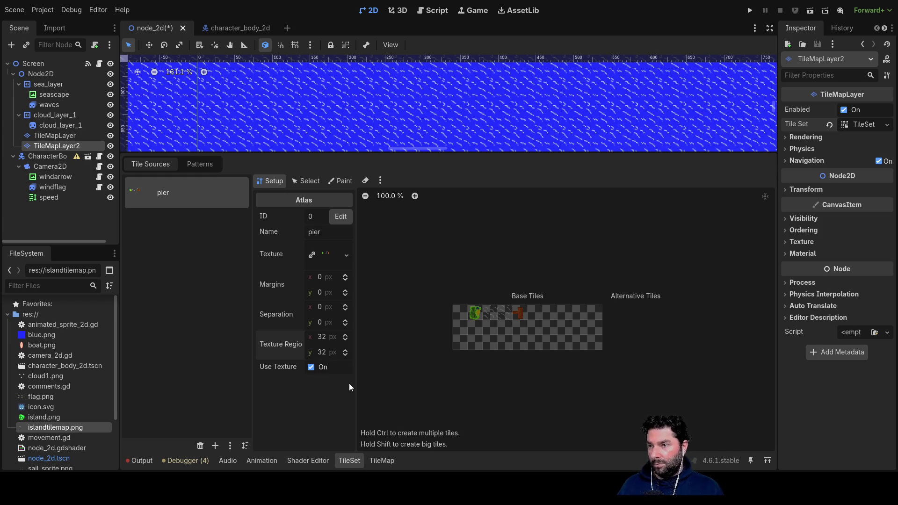
pyautogui.click(522, 312)
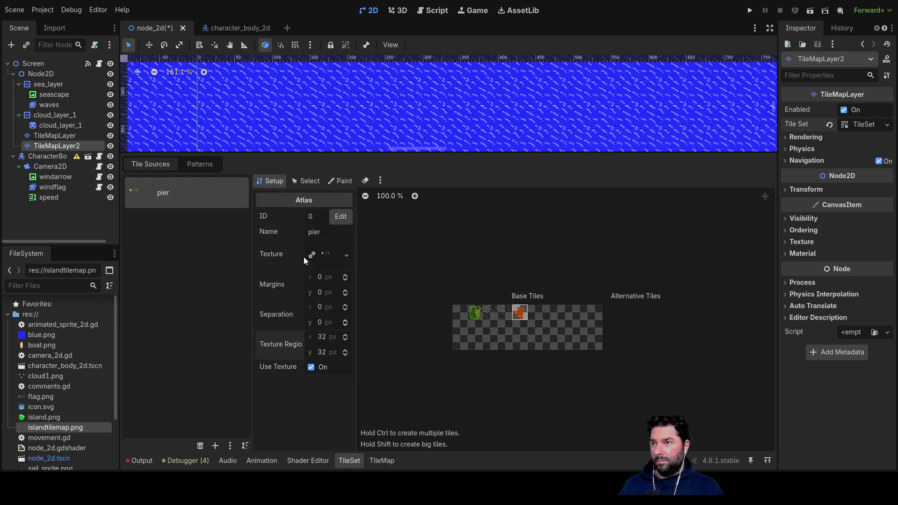
pyautogui.click(310, 179)
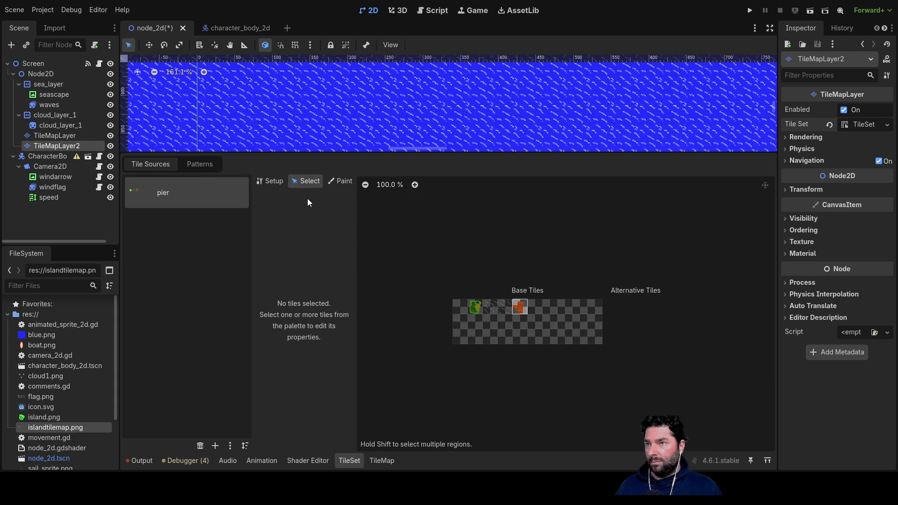
pyautogui.click(340, 181)
# - Enlarge the scene view, zoom onto the island and deselect TileMapLayer2
pyautogui.scroll(5, 443, 122)
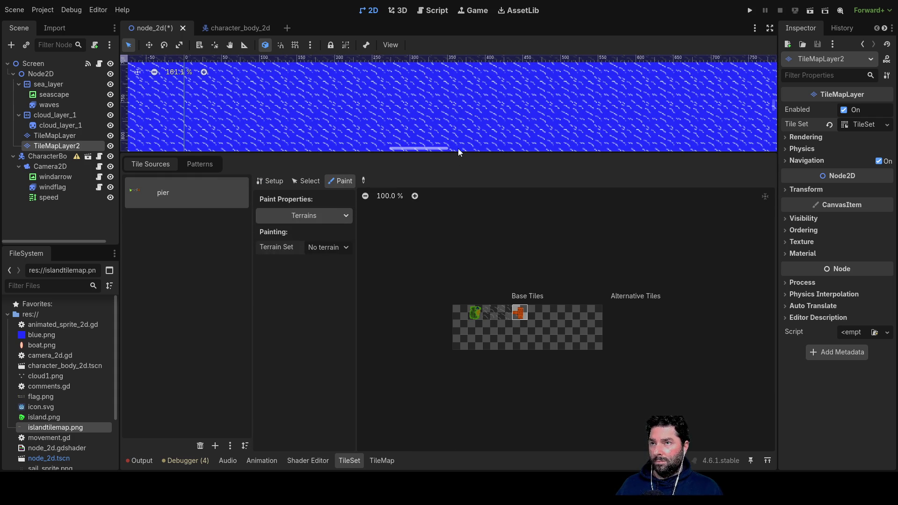
pyautogui.moveTo(459, 156); pyautogui.dragTo(467, 387)
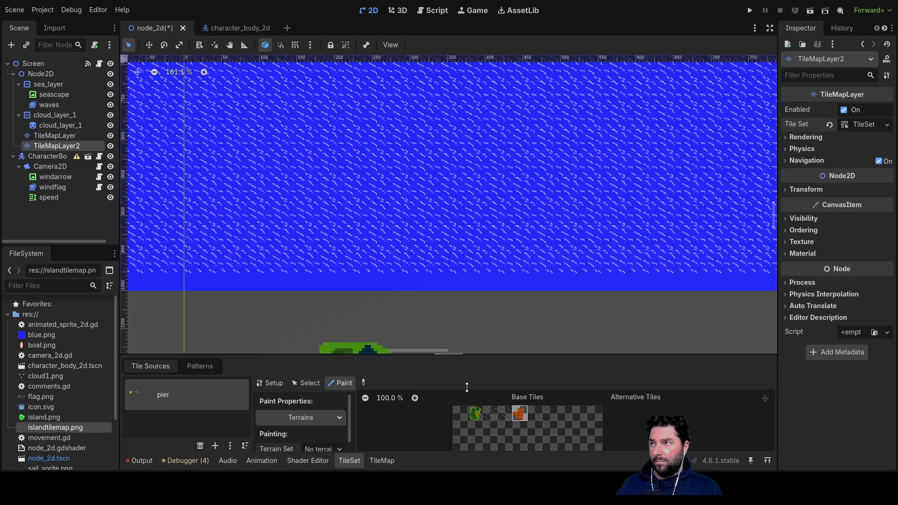
pyautogui.scroll(-5, 369, 210)
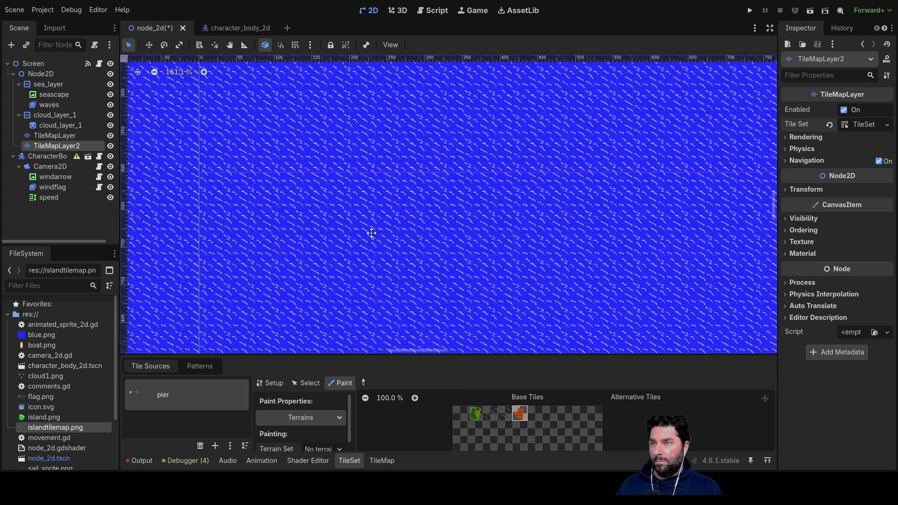
pyautogui.scroll(3, 406, 138)
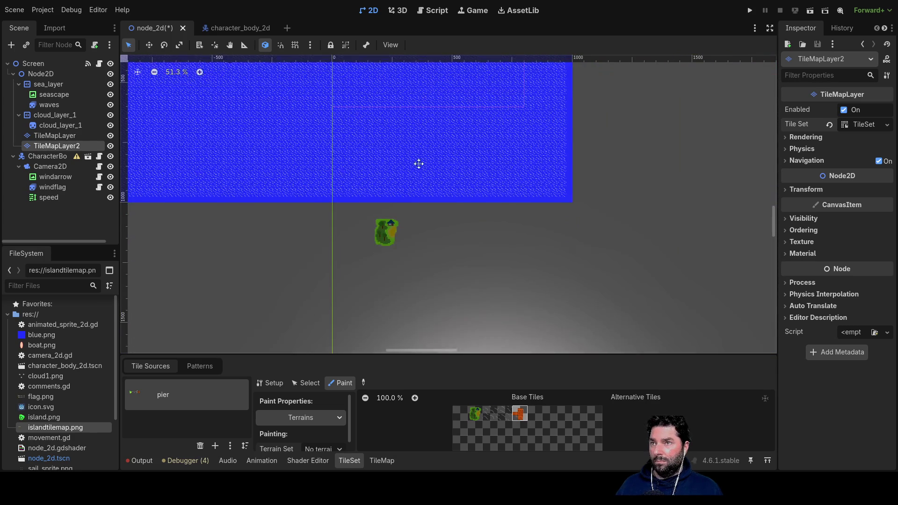
pyautogui.scroll(5, 377, 229)
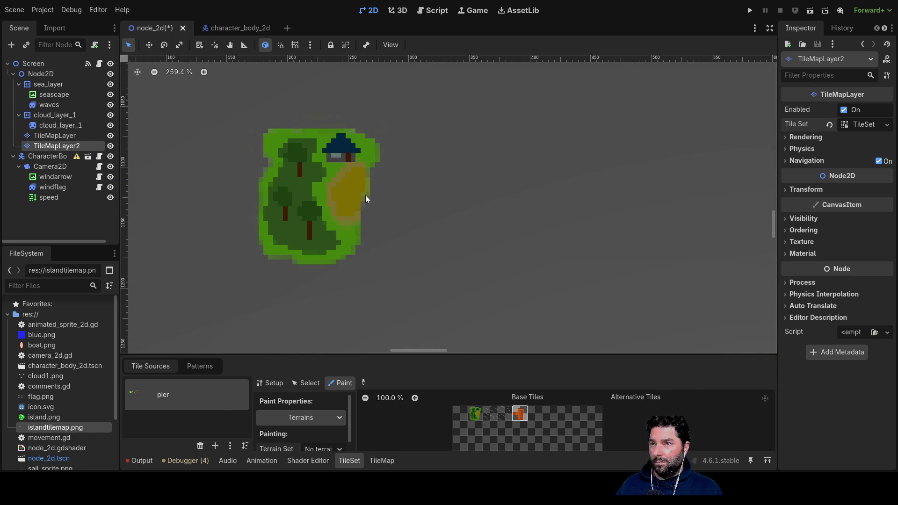
pyautogui.click(358, 192)
pyautogui.scroll(-2, 412, 229)
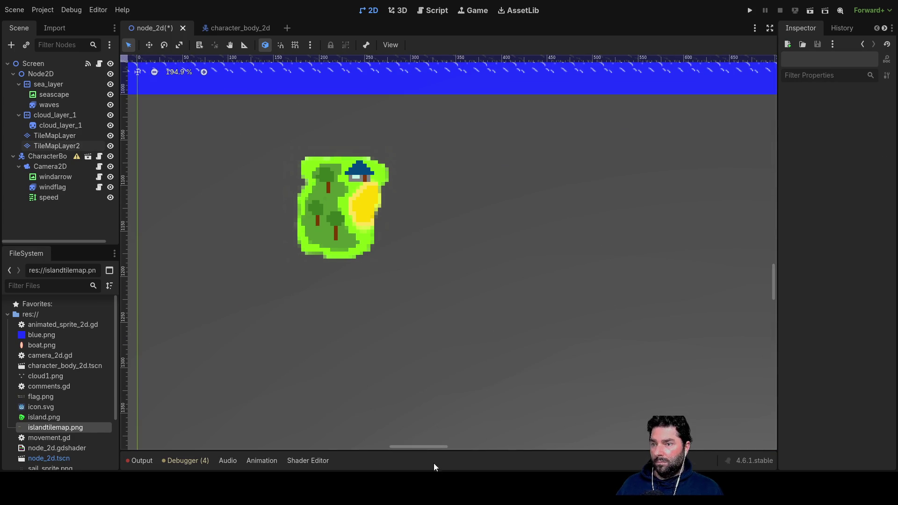
# - Rename TileMapLayer to 'islands' and TileMapLayer2 to 'docks'
pyautogui.click(66, 135)
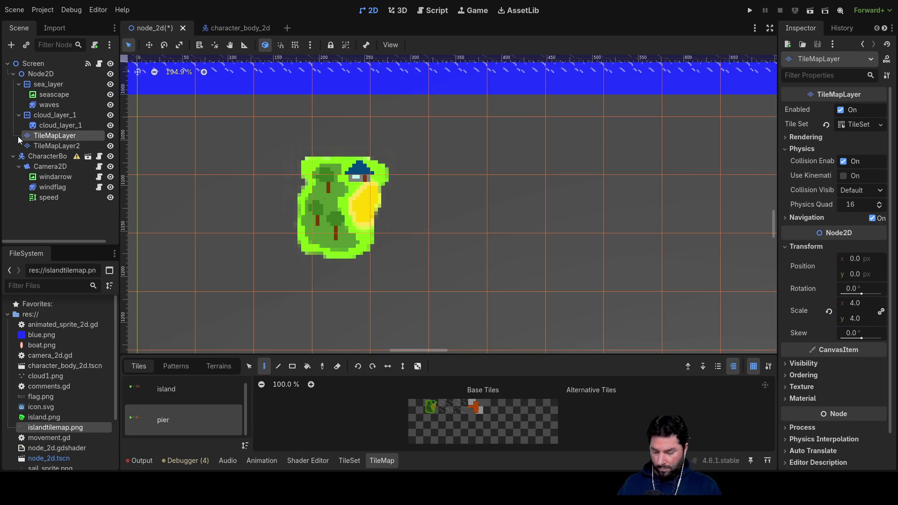
pyautogui.press('F2')
pyautogui.write('islands')
pyautogui.press('Return')
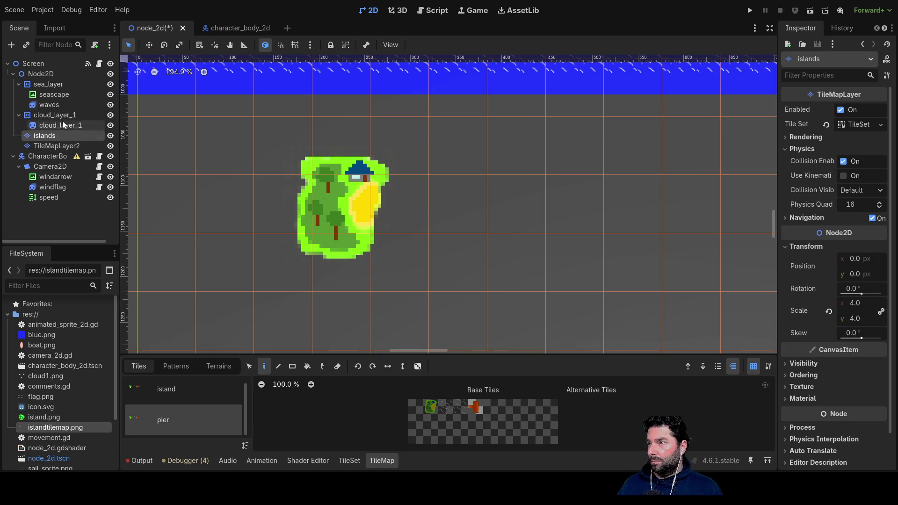
pyautogui.click(52, 148)
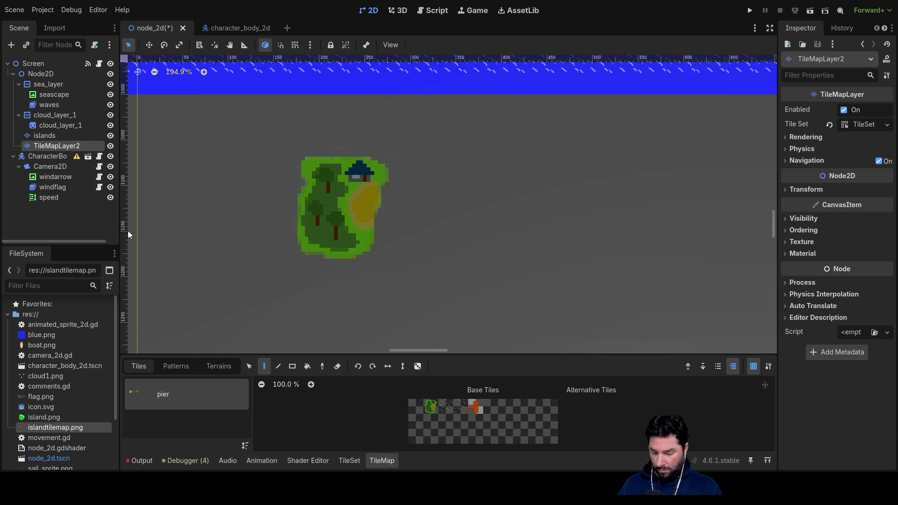
pyautogui.press('F2')
pyautogui.write('docks')
pyautogui.press('Return')
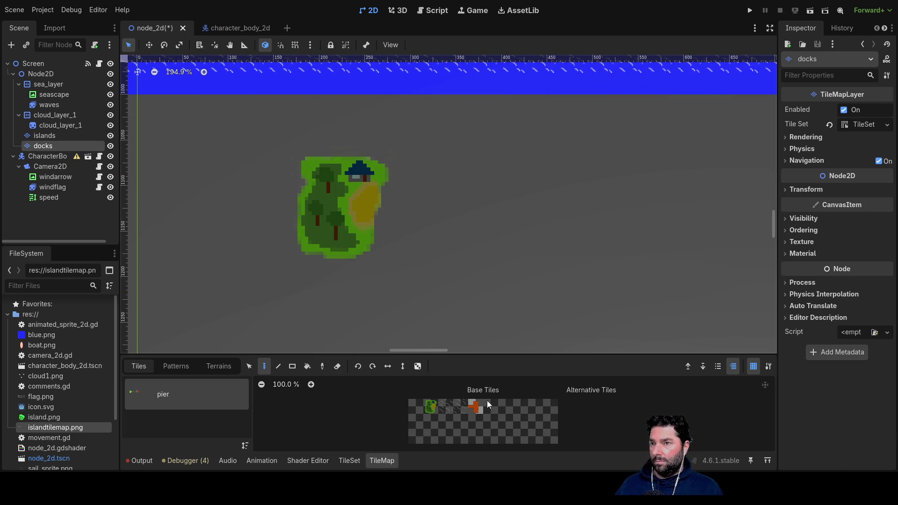
# - Paint a pier tile just right of the island on the docks layer
pyautogui.click(470, 410)
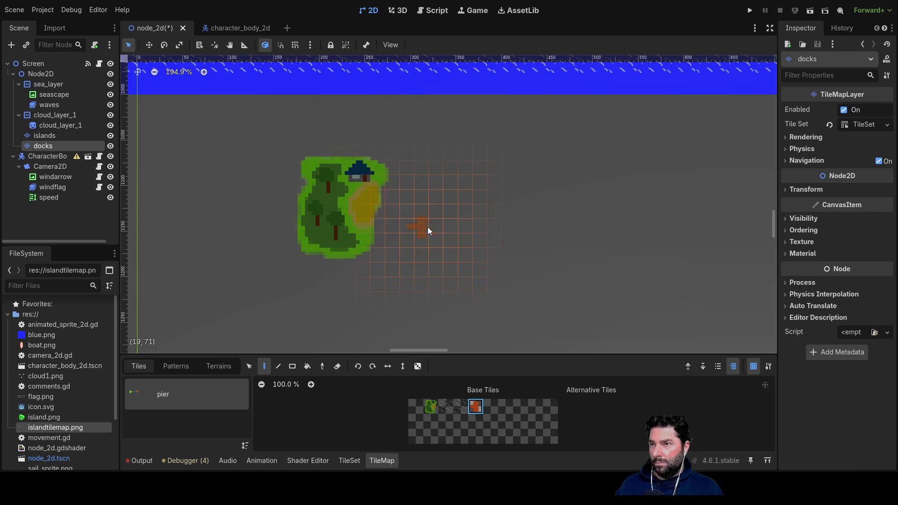
pyautogui.click(385, 206)
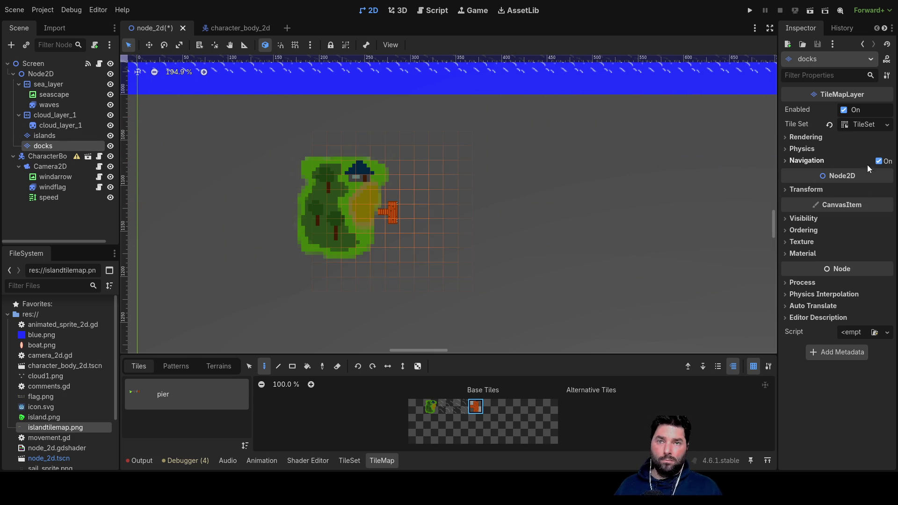
pyautogui.click(788, 190)
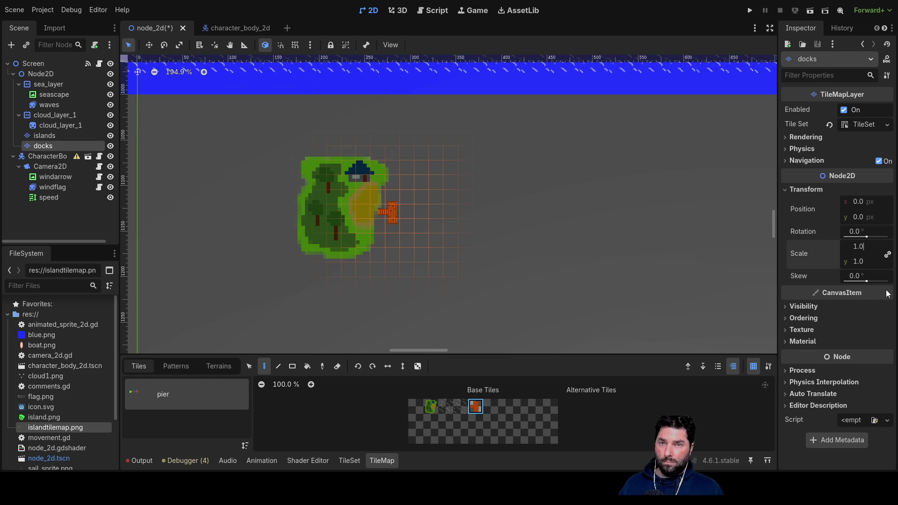
# - Scale the docks layer uniformly to 1.2 and paint a pier tile above the island
pyautogui.write('2')
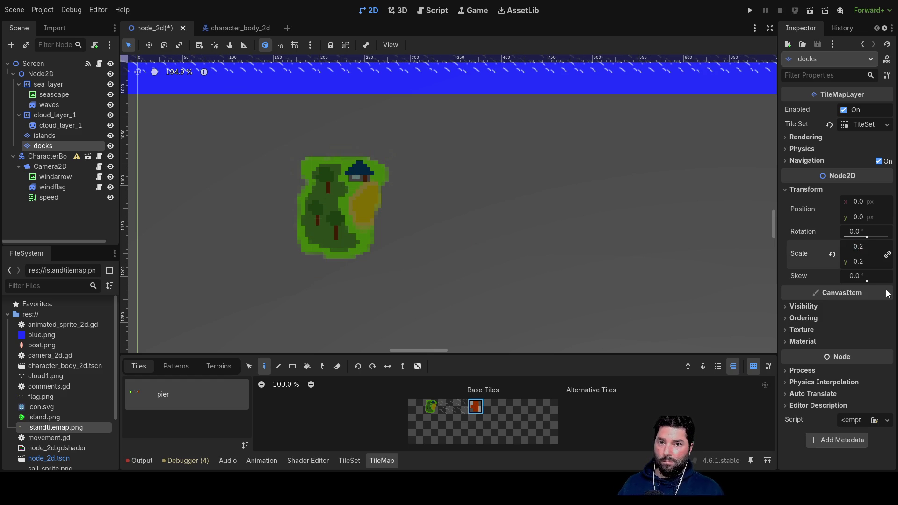
pyautogui.write('1.2')
pyautogui.press('Return')
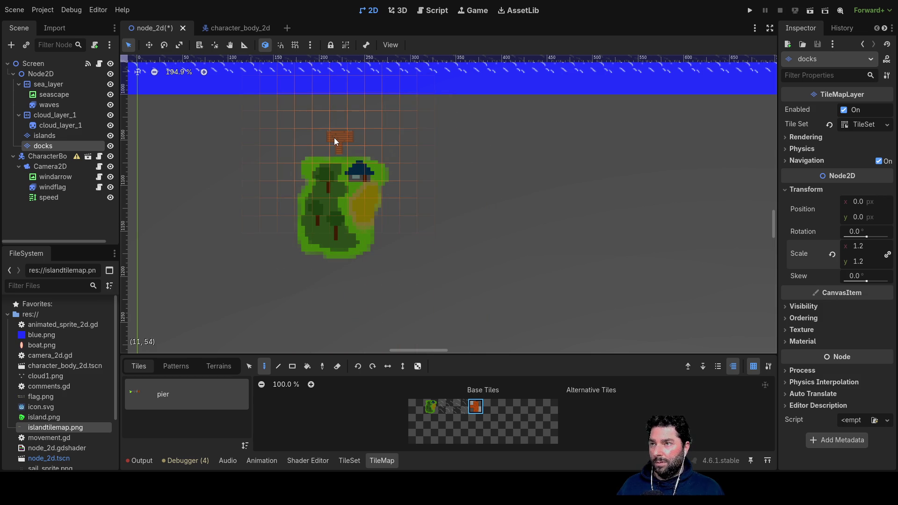
pyautogui.click(334, 137)
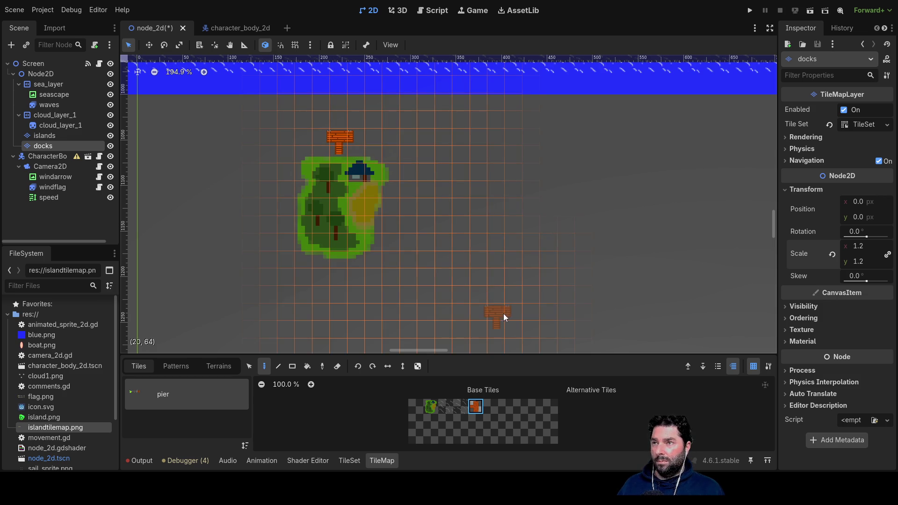
pyautogui.scroll(-5, 469, 170)
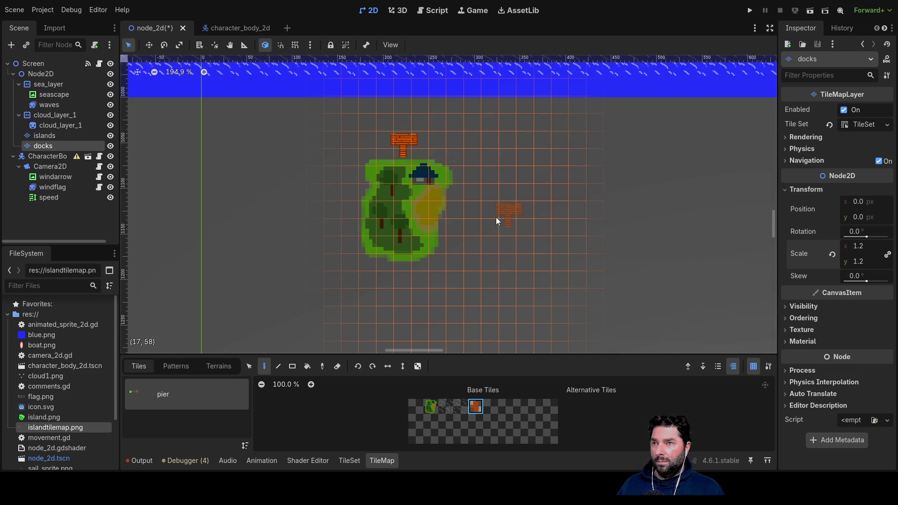
# - Zoom around the island and paint a pier tile under its trees
pyautogui.scroll(-3, 498, 228)
pyautogui.scroll(5, 517, 257)
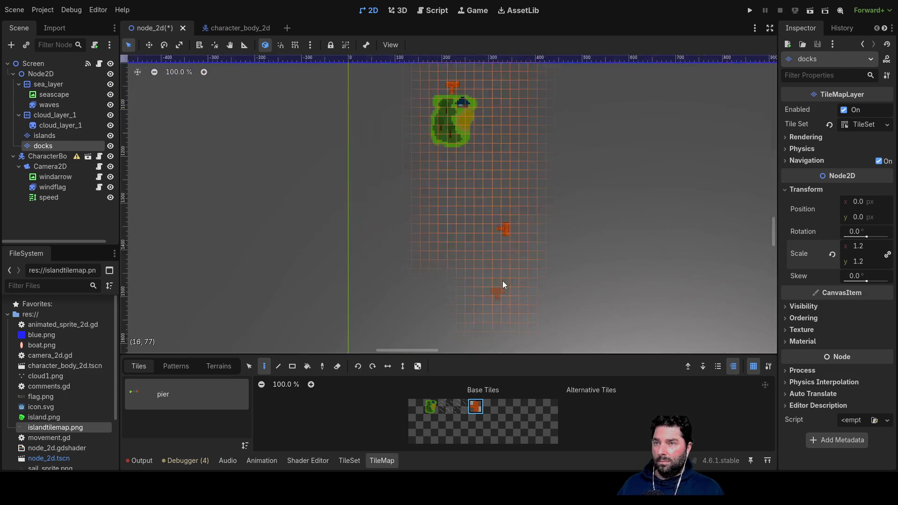
pyautogui.scroll(-20, 507, 205)
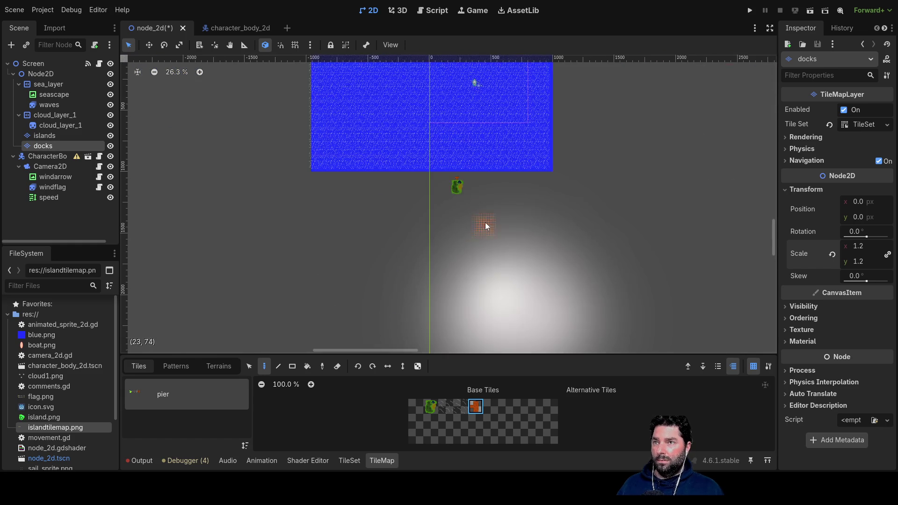
pyautogui.scroll(-8, 417, 147)
pyautogui.scroll(8, 467, 232)
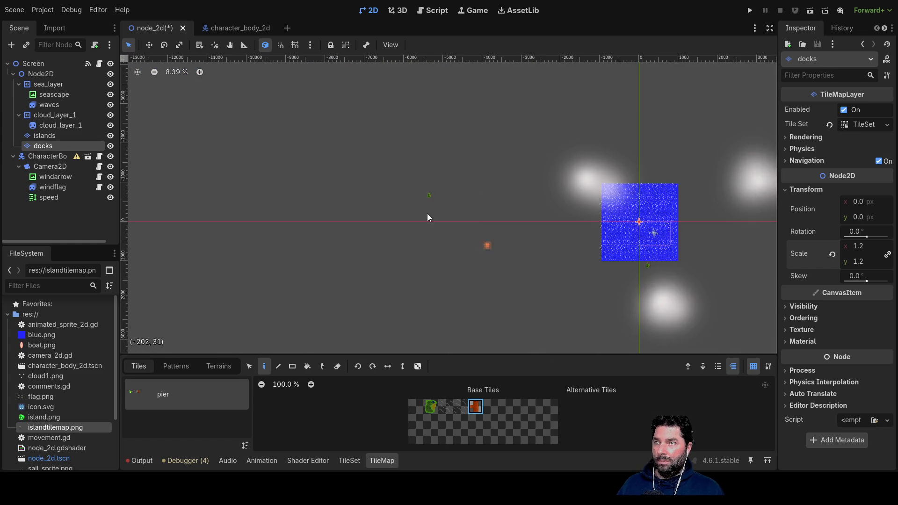
pyautogui.scroll(15, 420, 173)
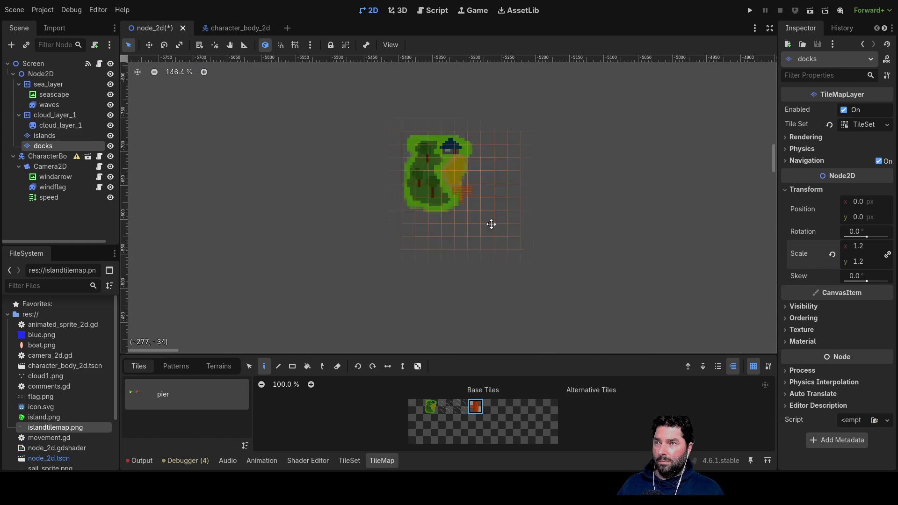
pyautogui.scroll(3, 509, 238)
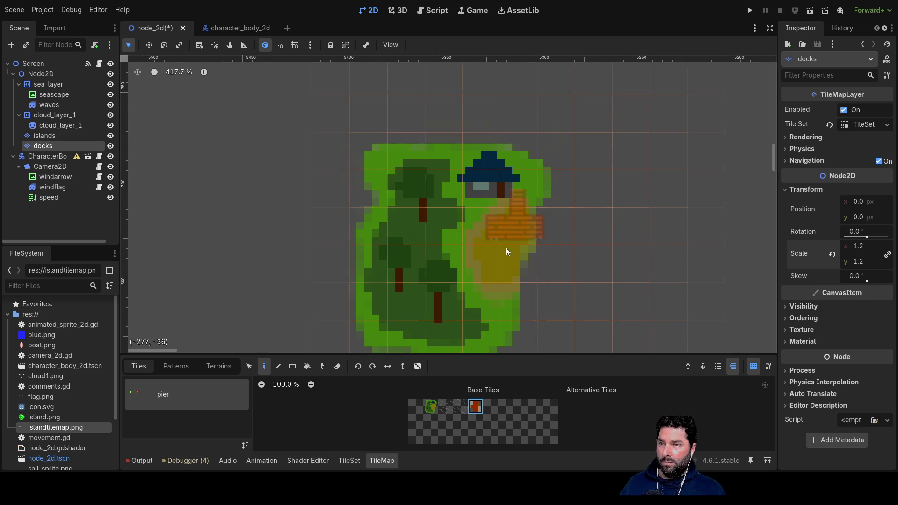
pyautogui.scroll(-5, 552, 260)
pyautogui.hscroll(-2, 547, 234)
pyautogui.click(476, 237)
pyautogui.scroll(-10, 591, 248)
pyautogui.scroll(-10, 593, 234)
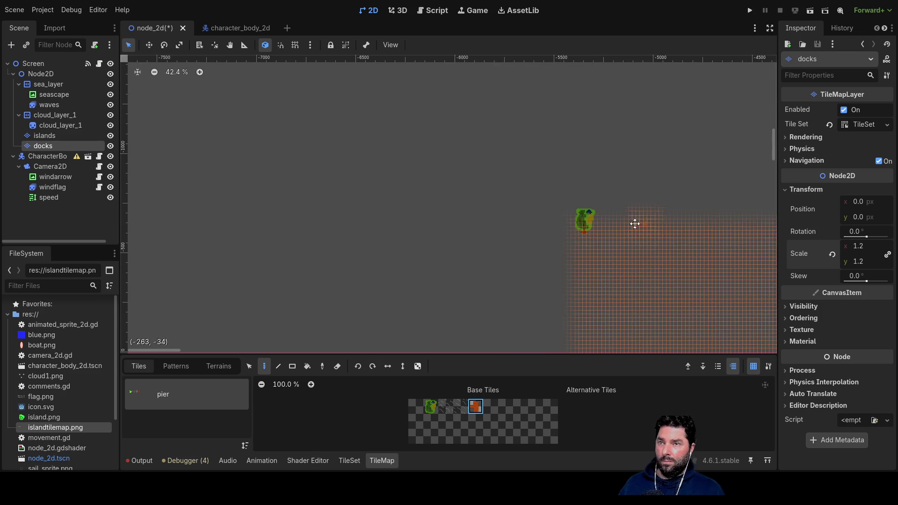
# - Pan to the sea and paint a pier tile below the island
pyautogui.moveTo(566, 259); pyautogui.dragTo(228, 174)
pyautogui.hscroll(3, 402, 195)
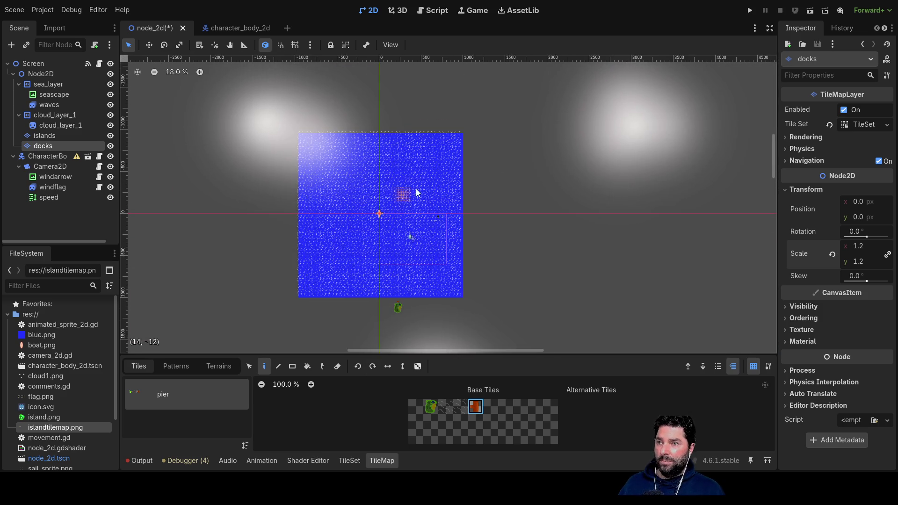
pyautogui.scroll(10, 483, 244)
pyautogui.scroll(-2, 474, 169)
pyautogui.scroll(4, 553, 135)
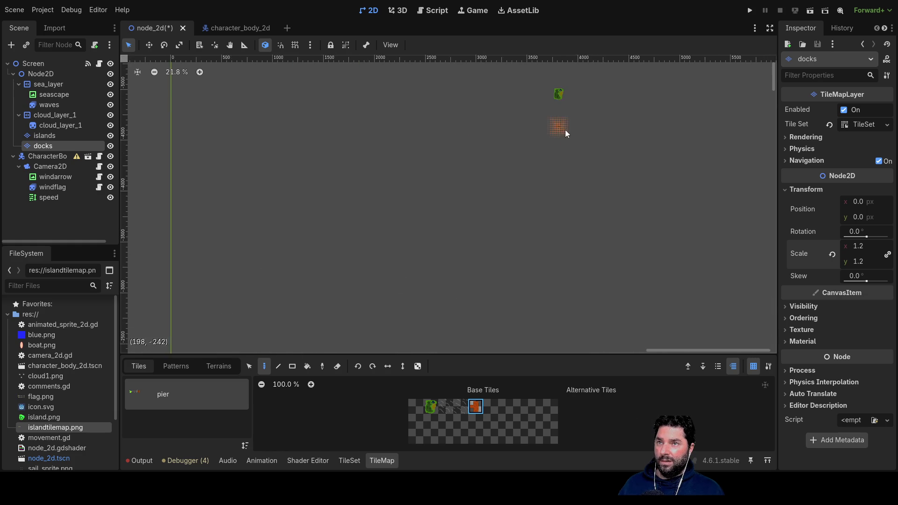
pyautogui.scroll(13, 568, 98)
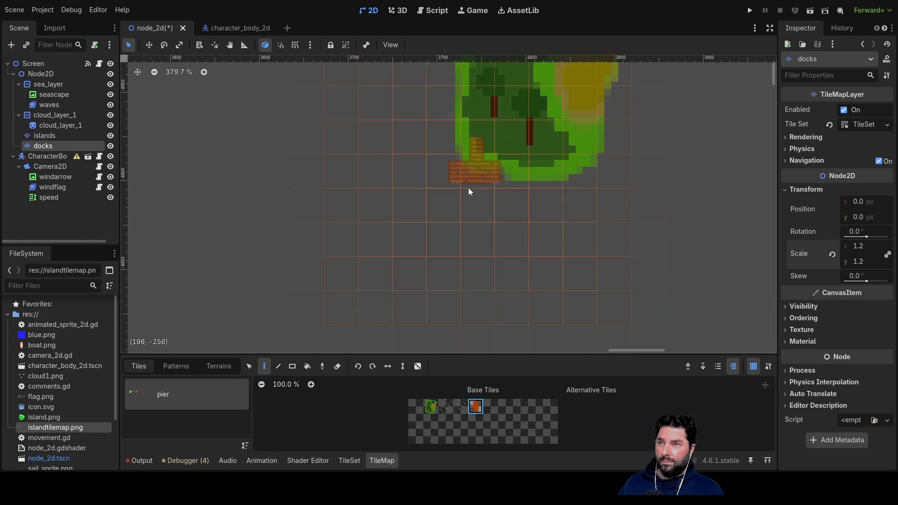
pyautogui.click(409, 296)
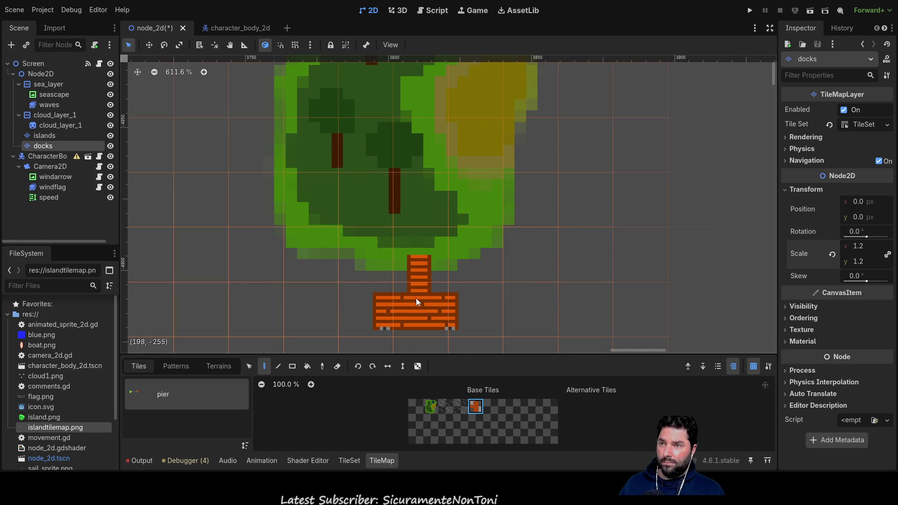
pyautogui.scroll(-3, 557, 226)
pyautogui.scroll(-12, 557, 226)
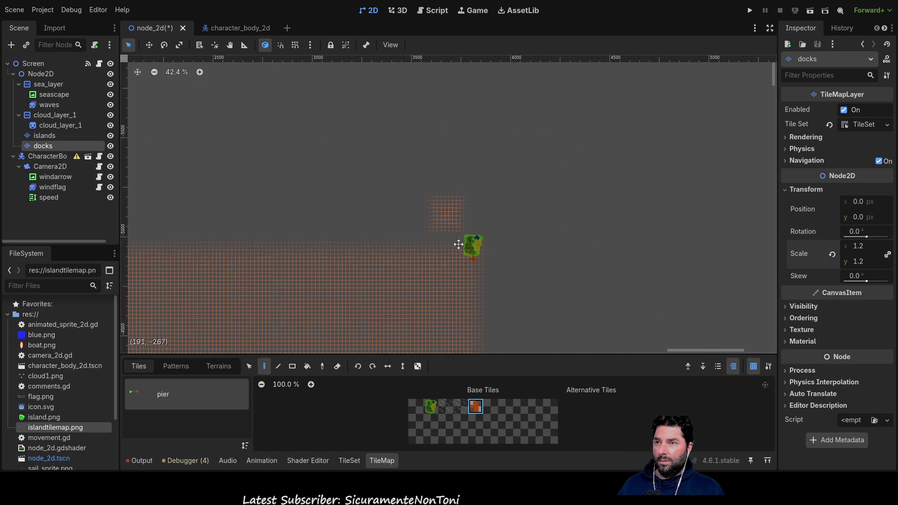
pyautogui.scroll(-7, 421, 252)
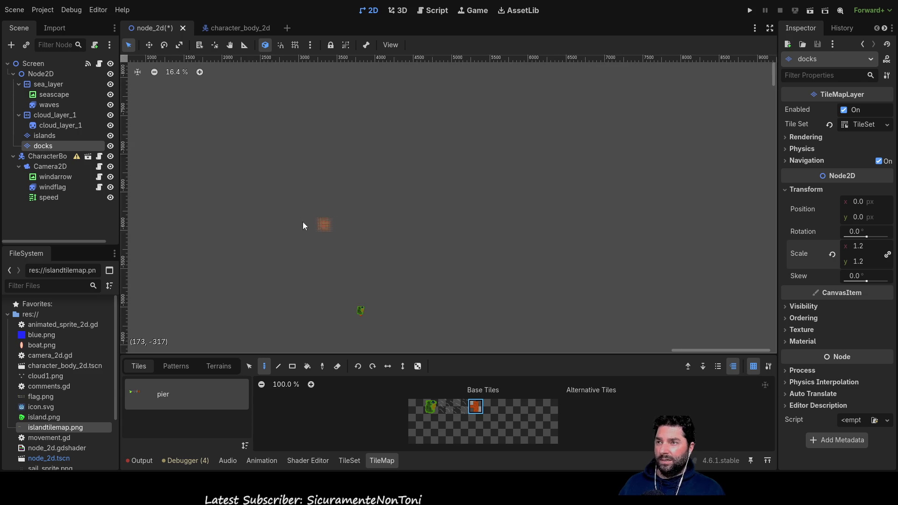
# - Pan toward the scene origin and zoom until the island fills the view
pyautogui.moveTo(260, 200); pyautogui.dragTo(389, 233)
pyautogui.scroll(-1, 425, 155)
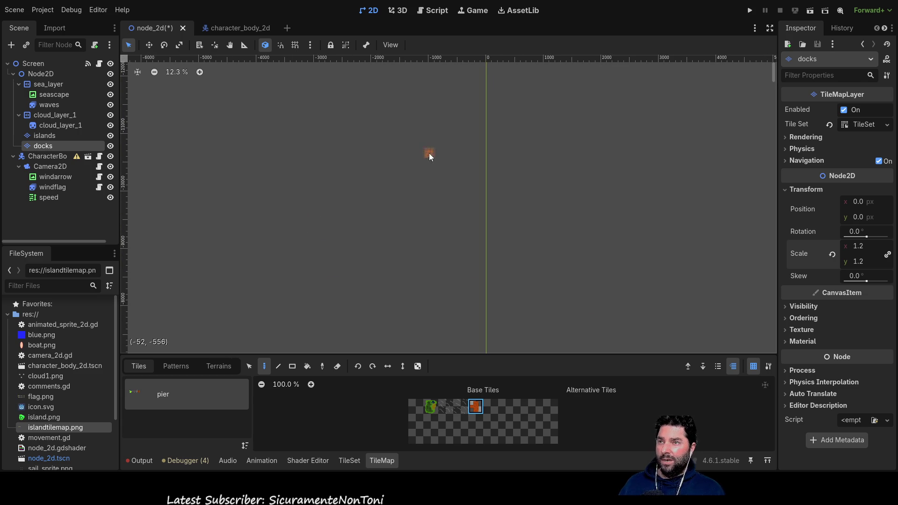
pyautogui.scroll(-6, 411, 211)
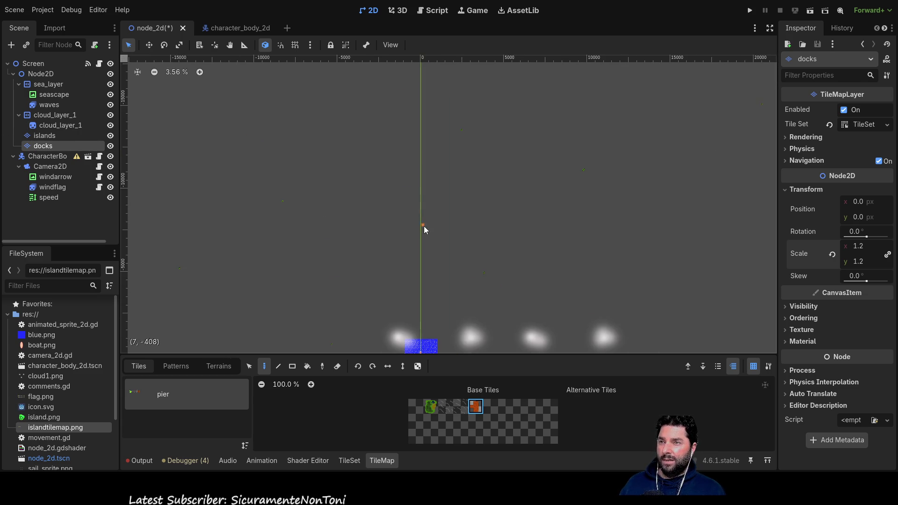
pyautogui.scroll(5, 450, 225)
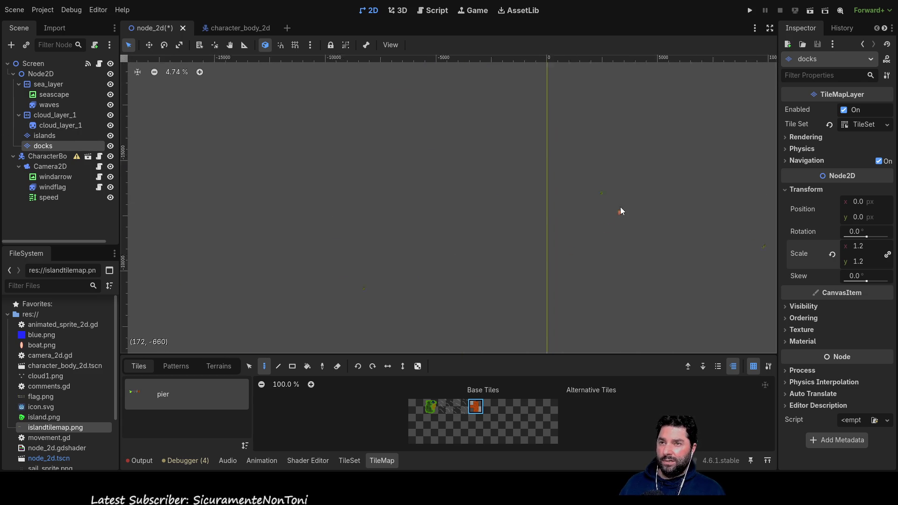
pyautogui.scroll(15, 611, 187)
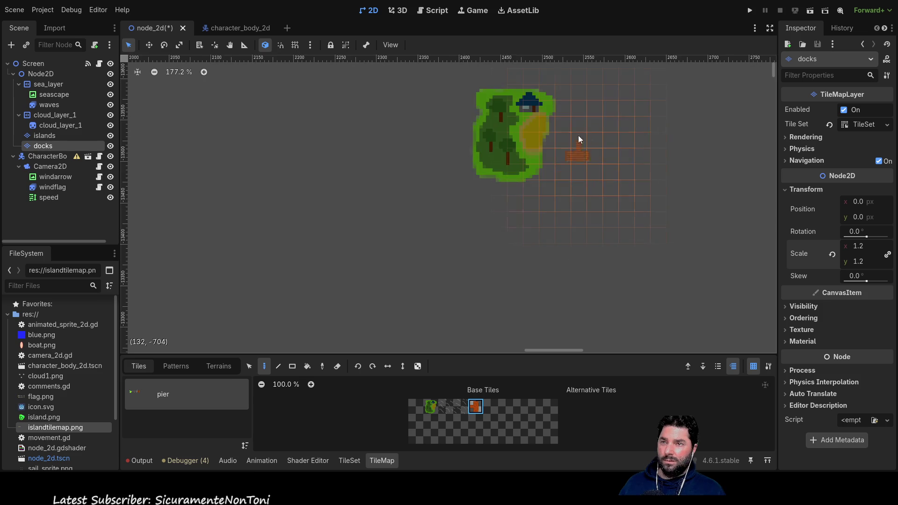
pyautogui.scroll(3, 571, 140)
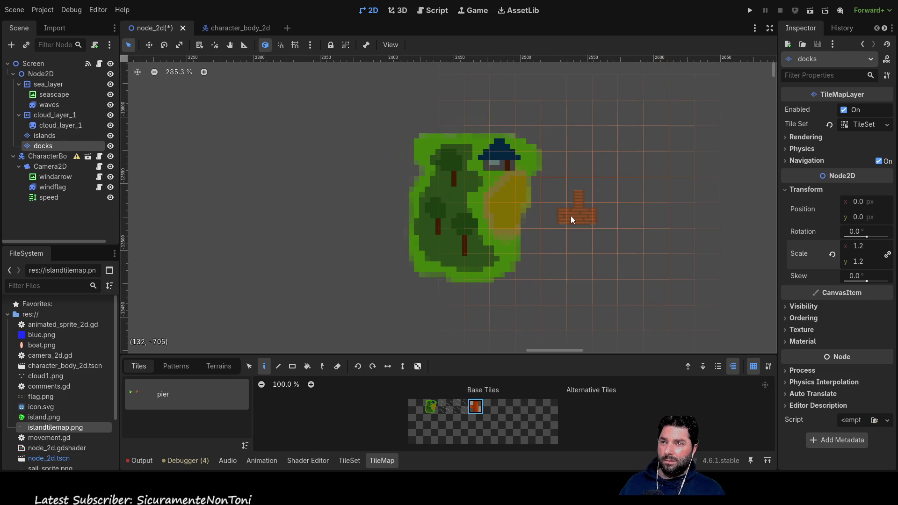
# - Rotate the pier tile right, dock it on the island's eastern beach, and save and run
pyautogui.click(373, 366)
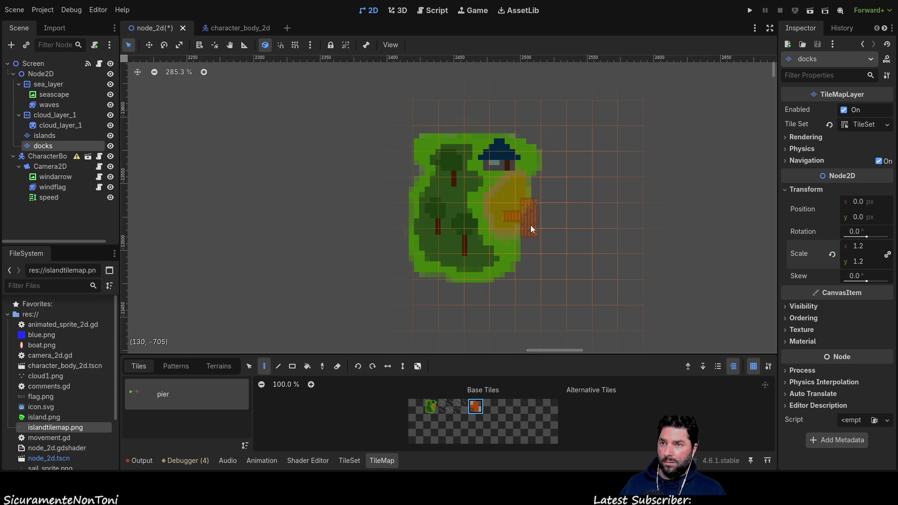
pyautogui.click(531, 225)
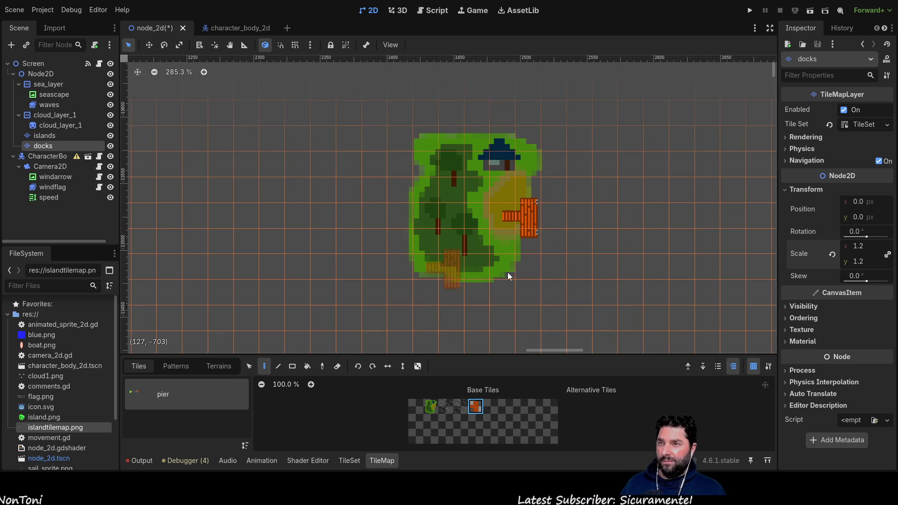
pyautogui.click(750, 11)
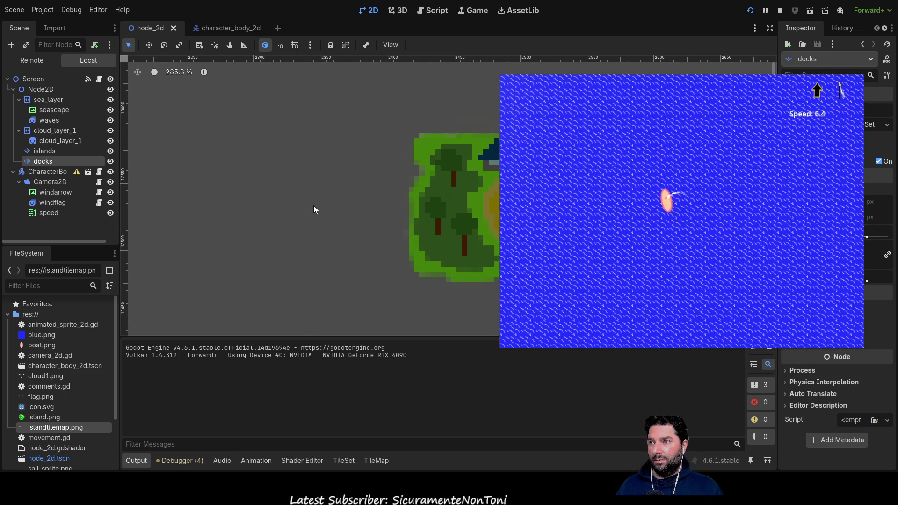
# - Steer and speed the boat around until it sails level alongside the island
pyautogui.press('Down')
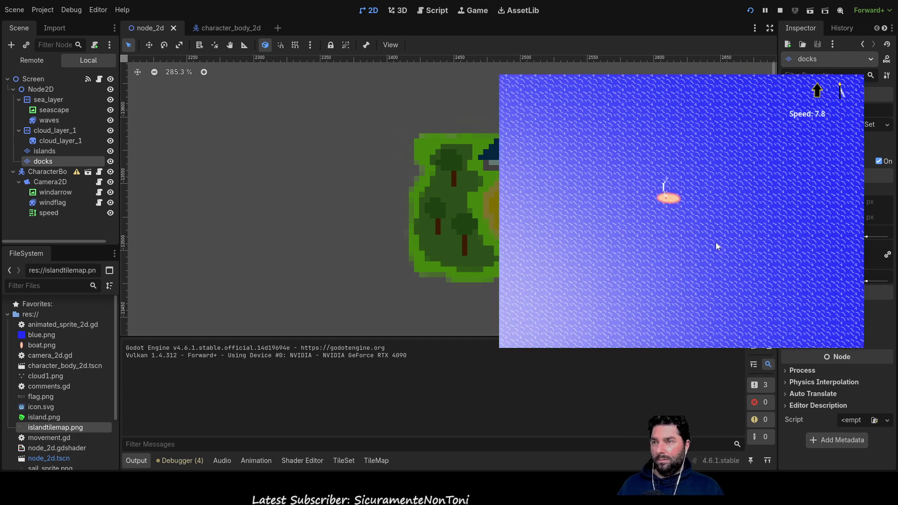
pyautogui.press('Down')
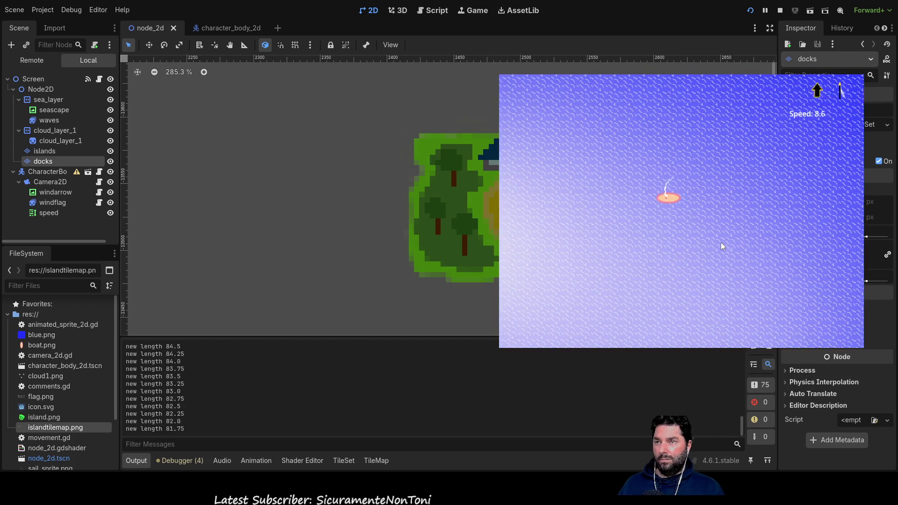
pyautogui.press('Left')
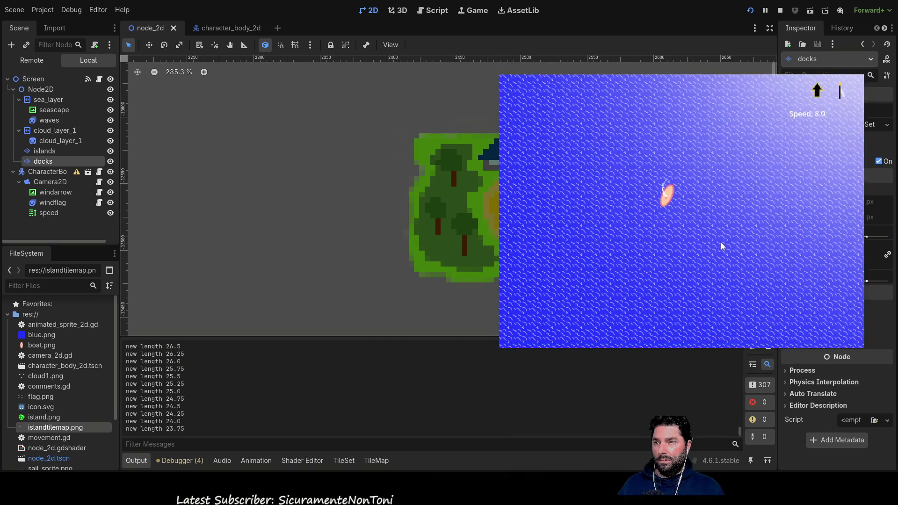
pyautogui.press('Left')
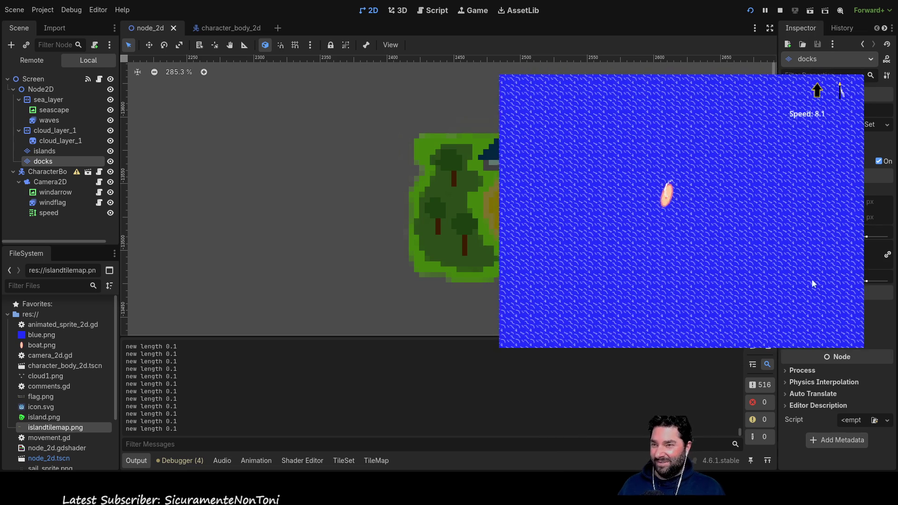
pyautogui.press('Up')
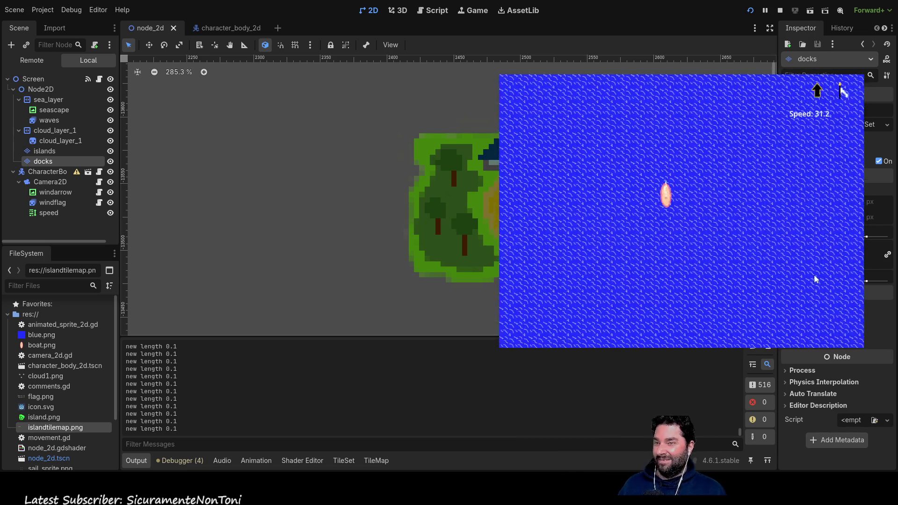
pyautogui.press('Left')
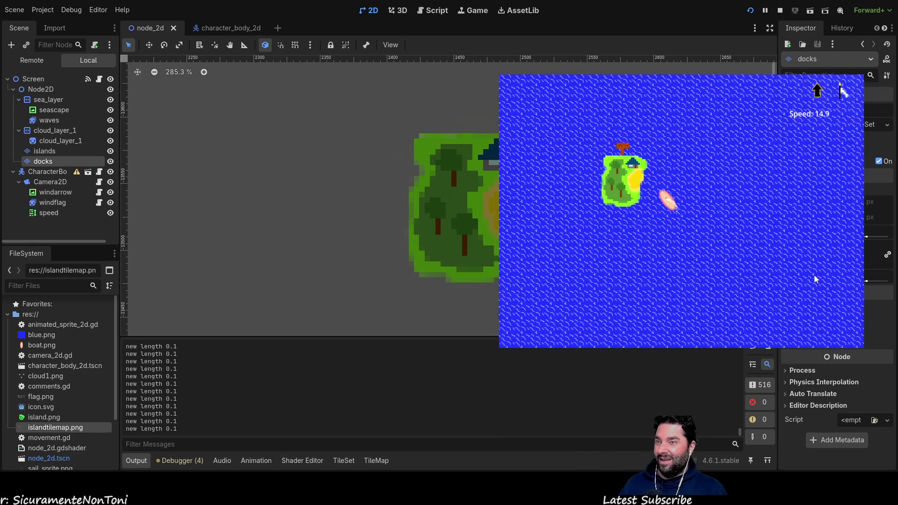
pyautogui.press('Right')
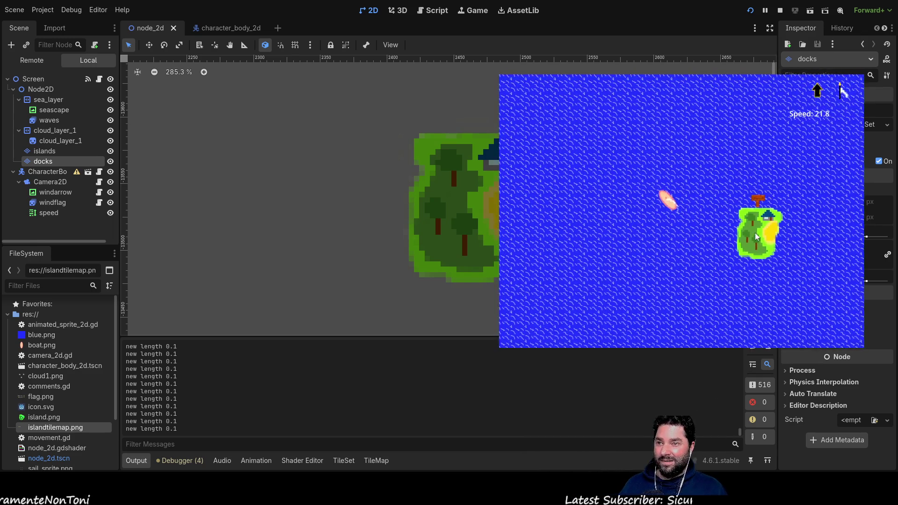
pyautogui.press('Right')
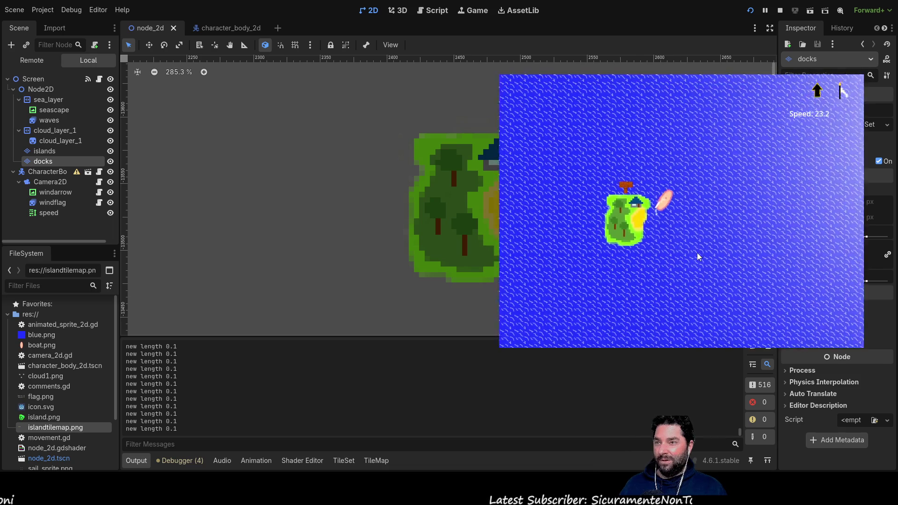
pyautogui.press('Right')
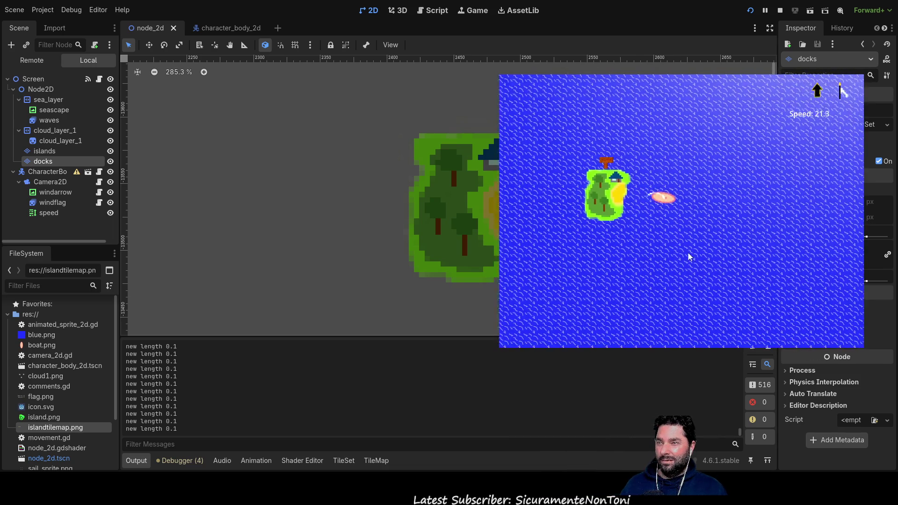
# - Sail onto and off the island, then shorten and lengthen the sail to change speed
pyautogui.press('Left')
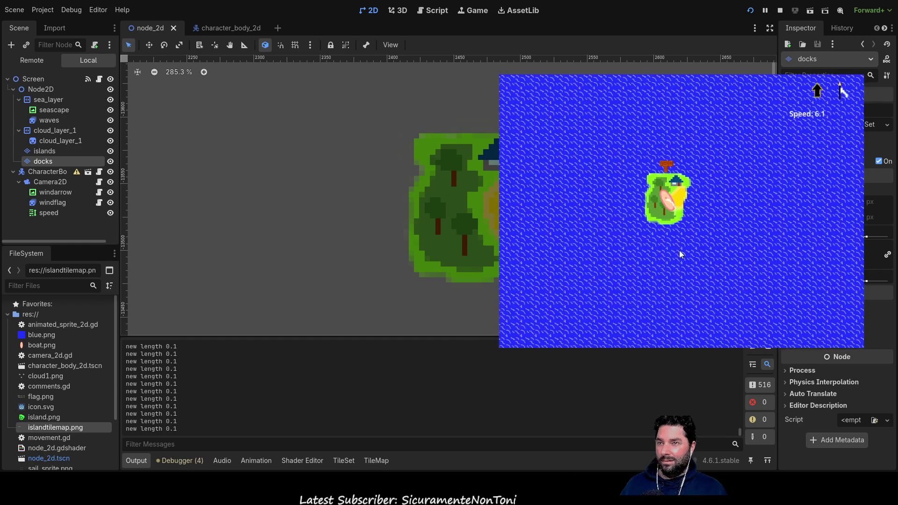
pyautogui.press('Right')
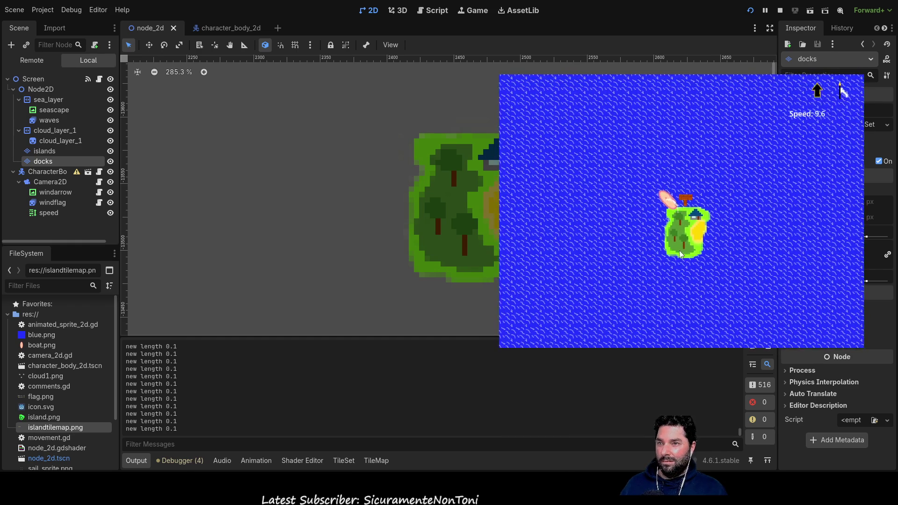
pyautogui.press('Right')
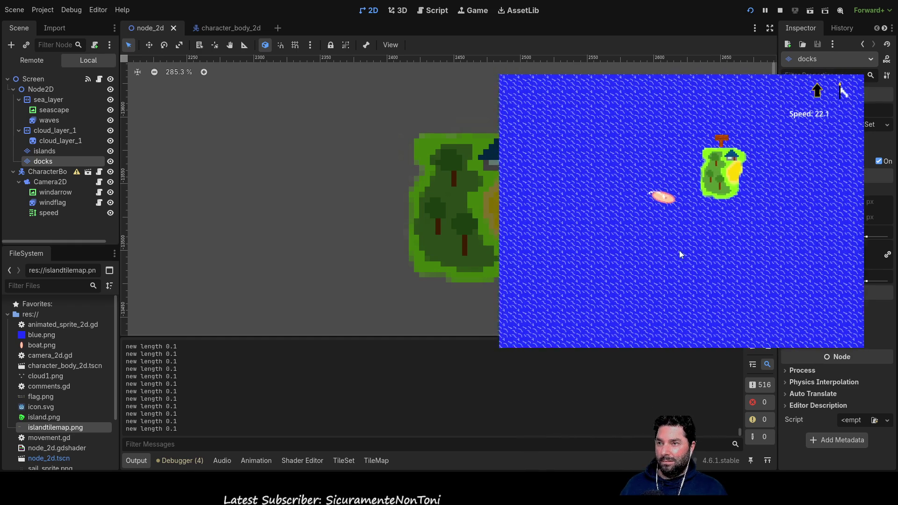
pyautogui.press('Right')
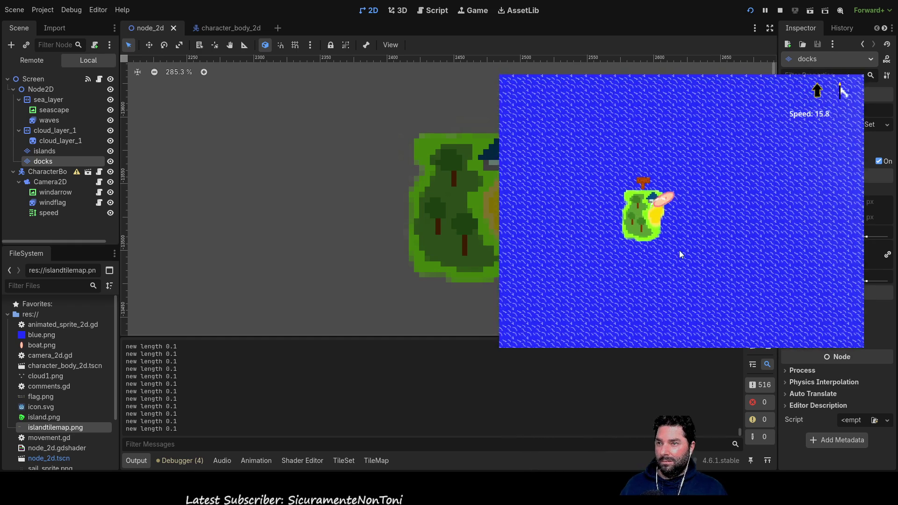
pyautogui.press('Right')
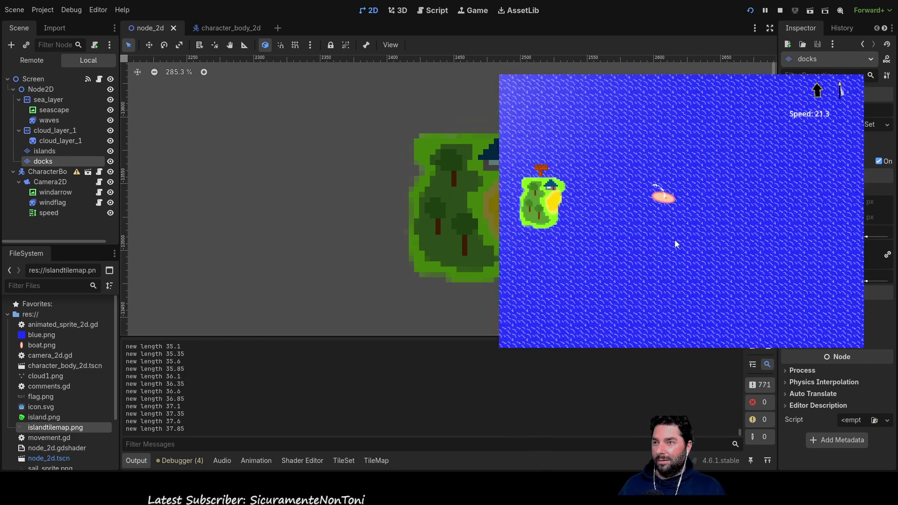
pyautogui.press('Right')
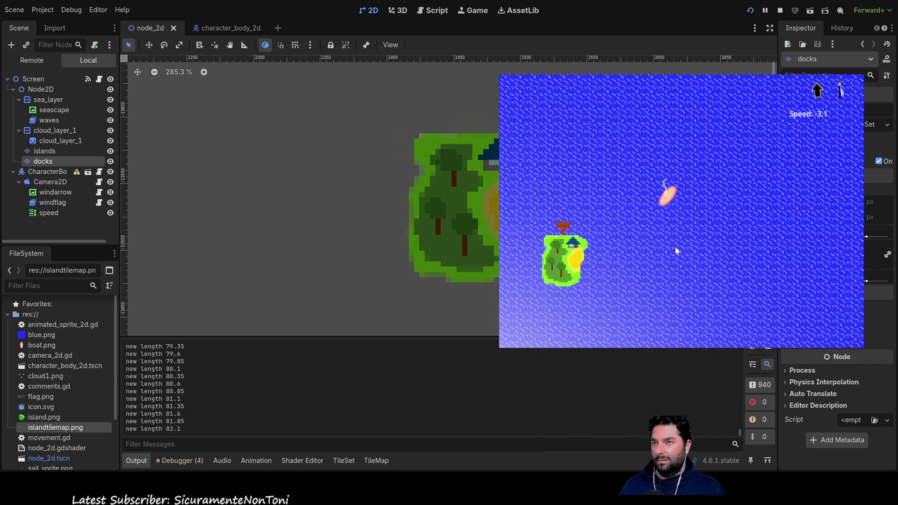
pyautogui.press('Up')
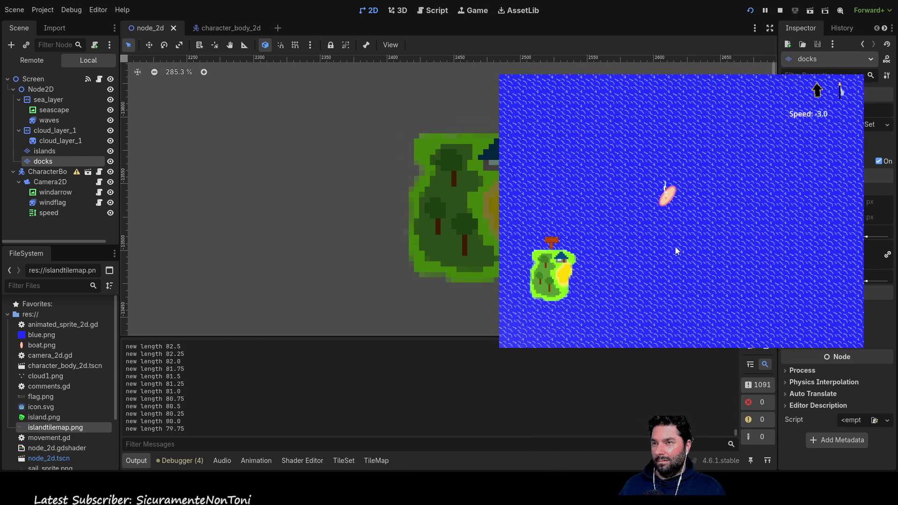
pyautogui.press('Down')
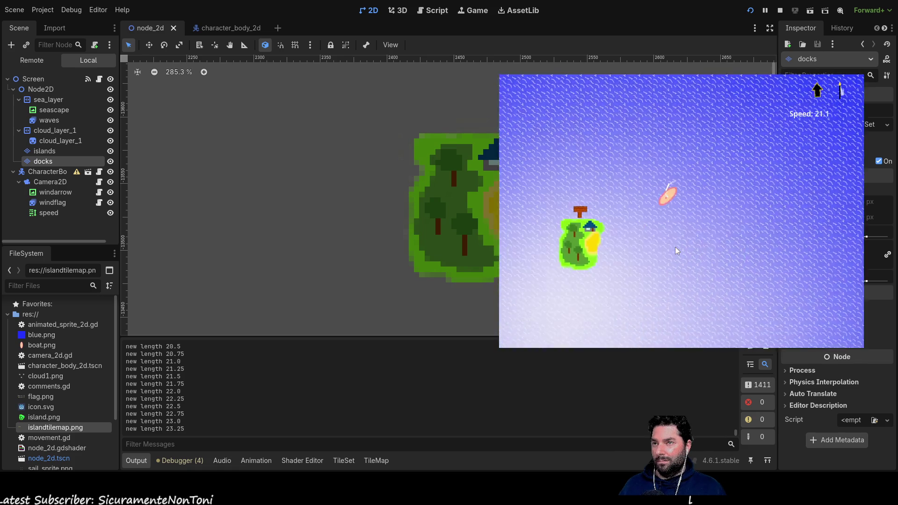